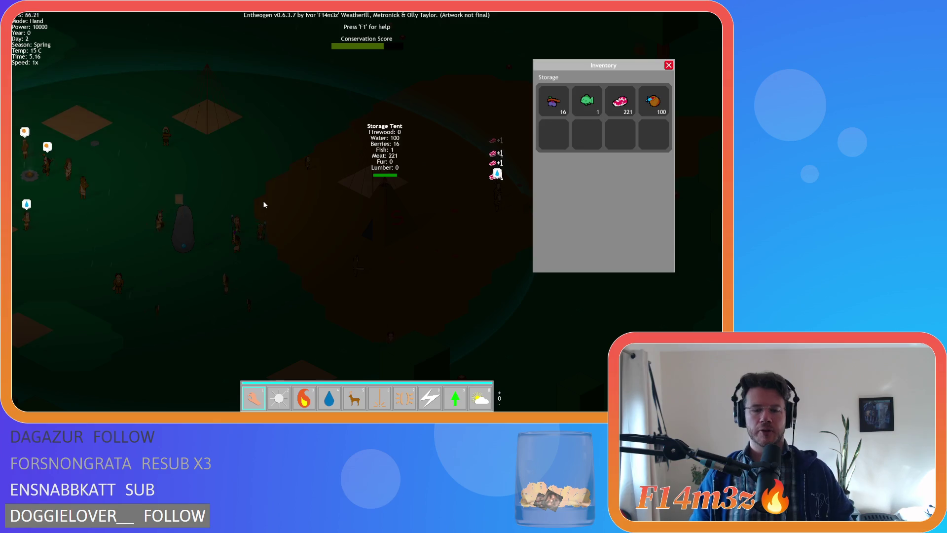
# - Close the storage inventory panel and quit the running game
pyautogui.press('Escape')
pyautogui.press('Escape')
pyautogui.press('Return')
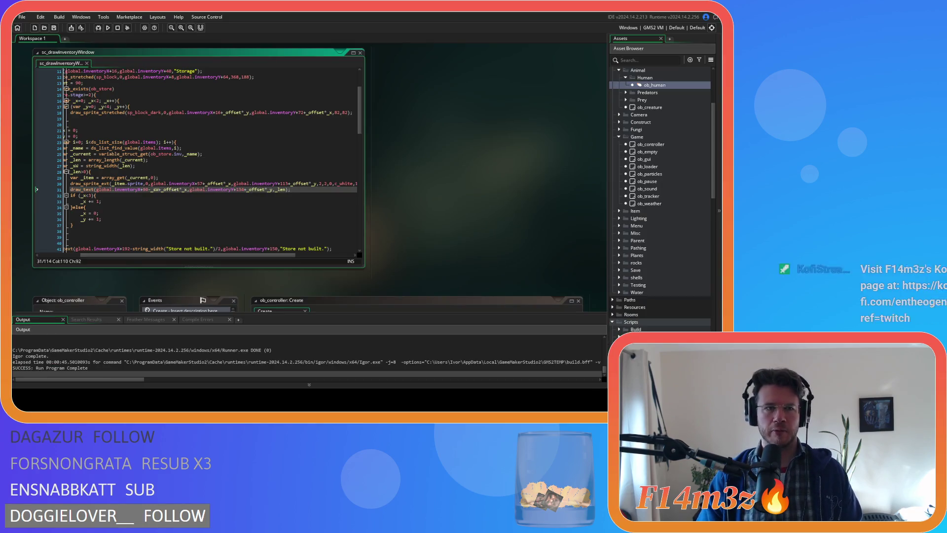
pyautogui.click(436, 173)
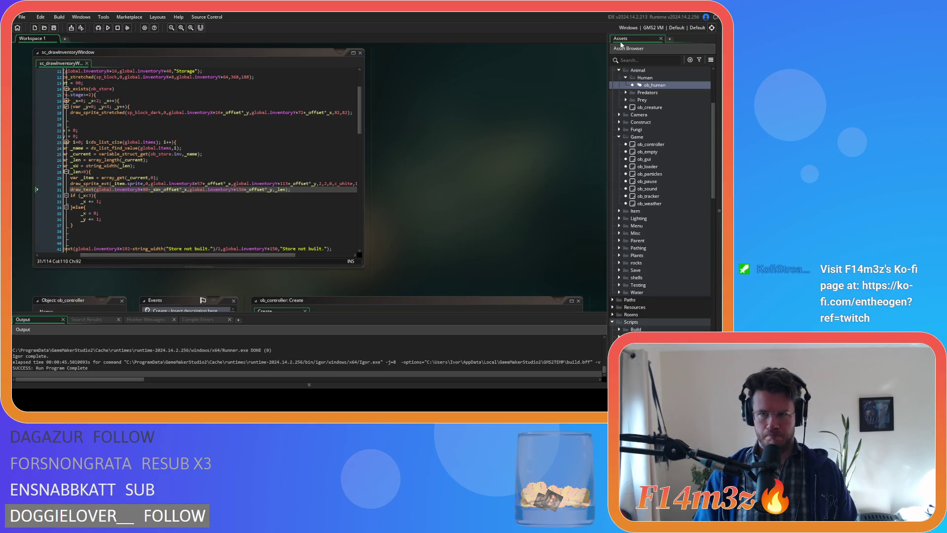
# - Switch the build target output to GMS2 YYC and run the game
pyautogui.click(654, 27)
pyautogui.click(513, 59)
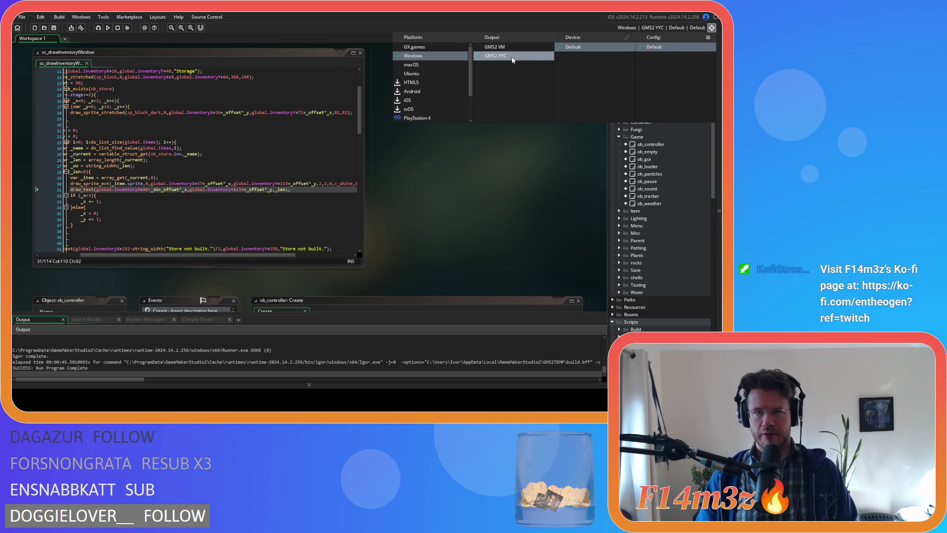
pyautogui.click(108, 28)
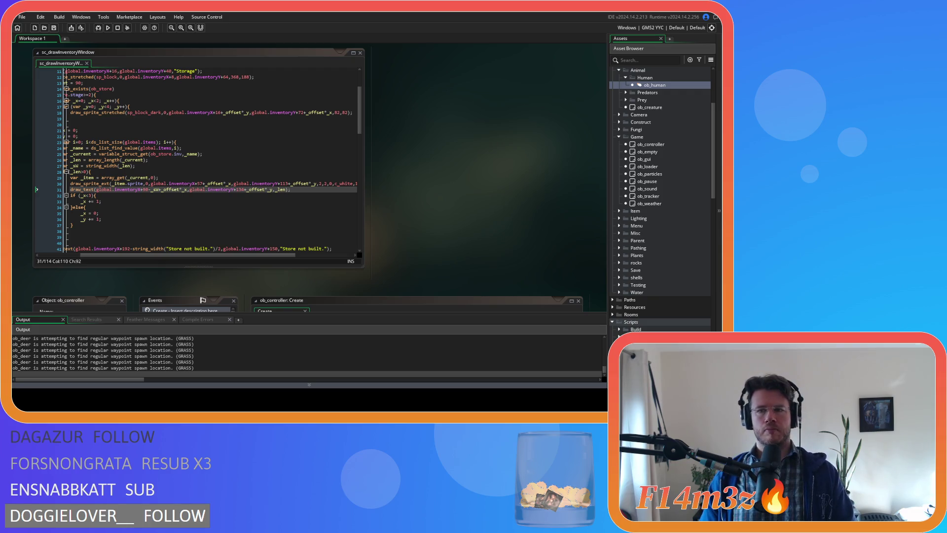
pyautogui.click(270, 200)
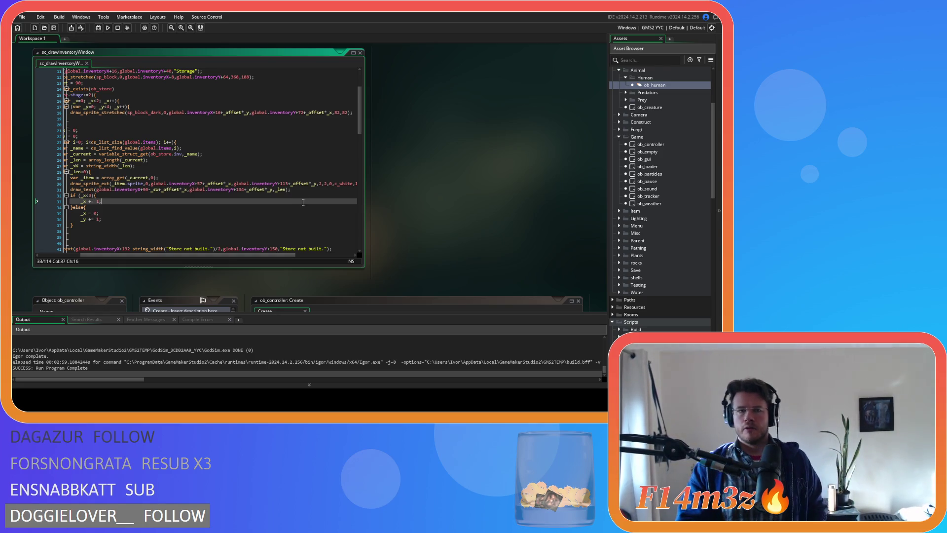
# - Uncomment the selected Tribe inventory block lines with Ctrl+Shift+K
pyautogui.hscroll(-5, 276, 203)
pyautogui.scroll(-10, 234, 204)
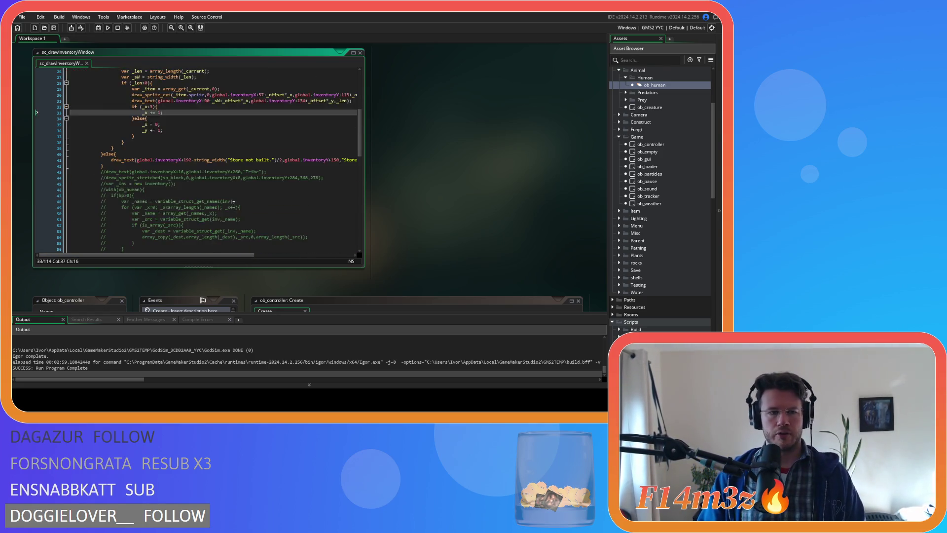
pyautogui.scroll(5, 238, 222)
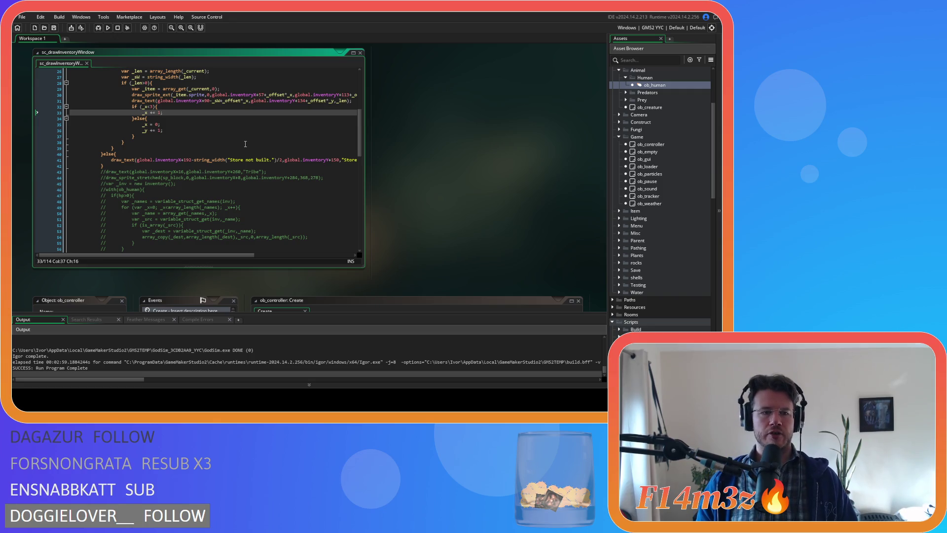
pyautogui.scroll(-15, 246, 143)
pyautogui.moveTo(99, 215)
pyautogui.mouseDown()
pyautogui.moveTo(111, 209)
pyautogui.moveTo(117, 179)
pyautogui.moveTo(111, 184)
pyautogui.moveTo(99, 155)
pyautogui.mouseUp()
pyautogui.hotkey('ctrl', 'shift', 'k')
pyautogui.scroll(5, 148, 163)
pyautogui.click(207, 213)
# - Select the for-loop over _names on line 48 for replacement
pyautogui.scroll(5, 206, 213)
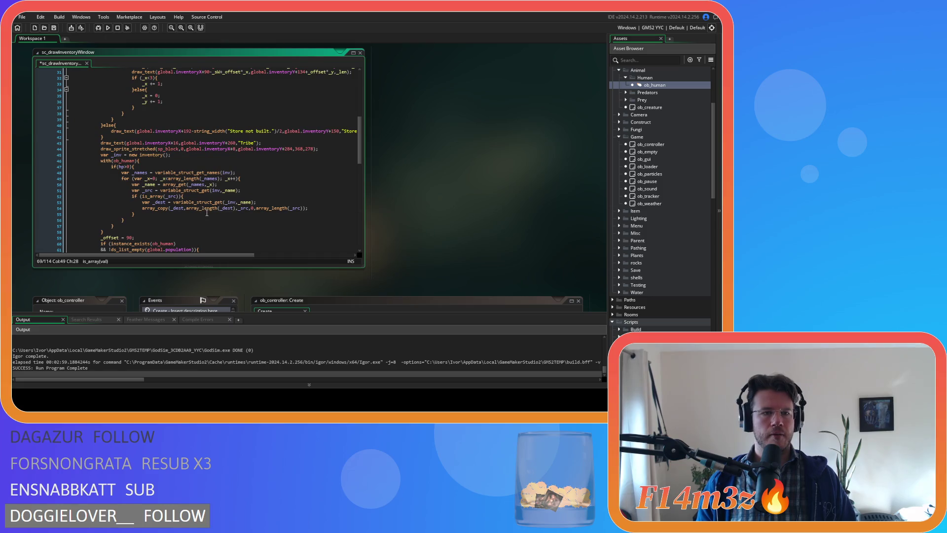
pyautogui.scroll(1, 217, 207)
pyautogui.click(175, 169)
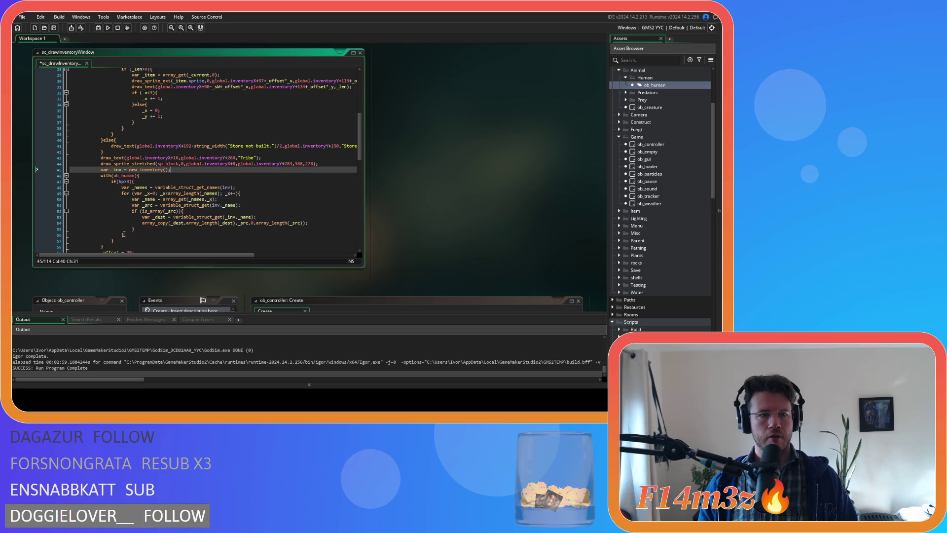
pyautogui.scroll(-2, 123, 233)
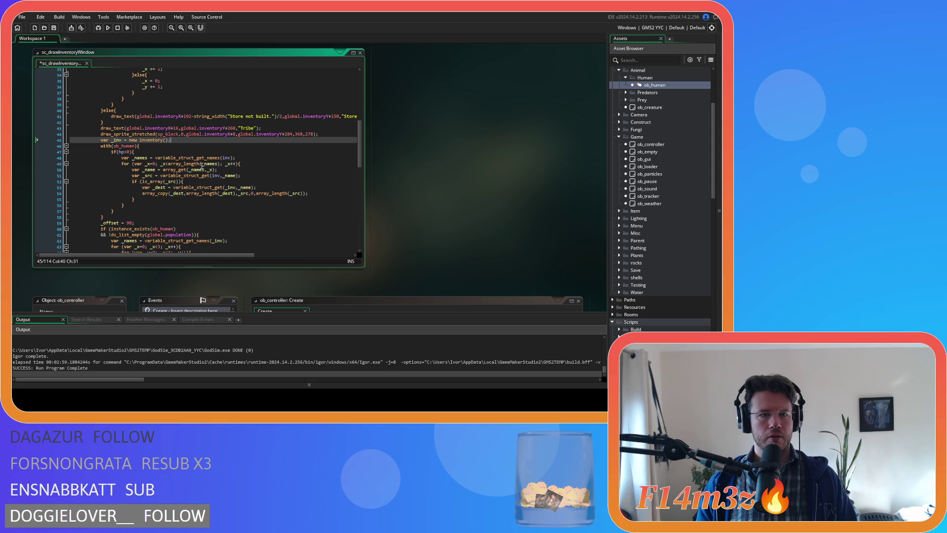
pyautogui.moveTo(246, 158); pyautogui.dragTo(51, 158)
# - Replace the line-48 _names loop with the global.items for-loop header from line 23
pyautogui.press('BackSpace')
pyautogui.press('BackSpace')
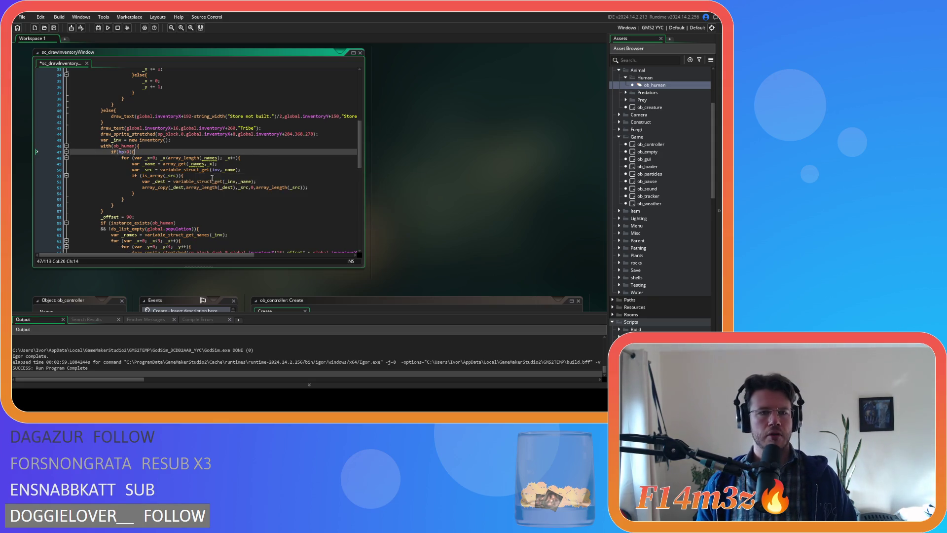
pyautogui.press('Down')
pyautogui.press('End')
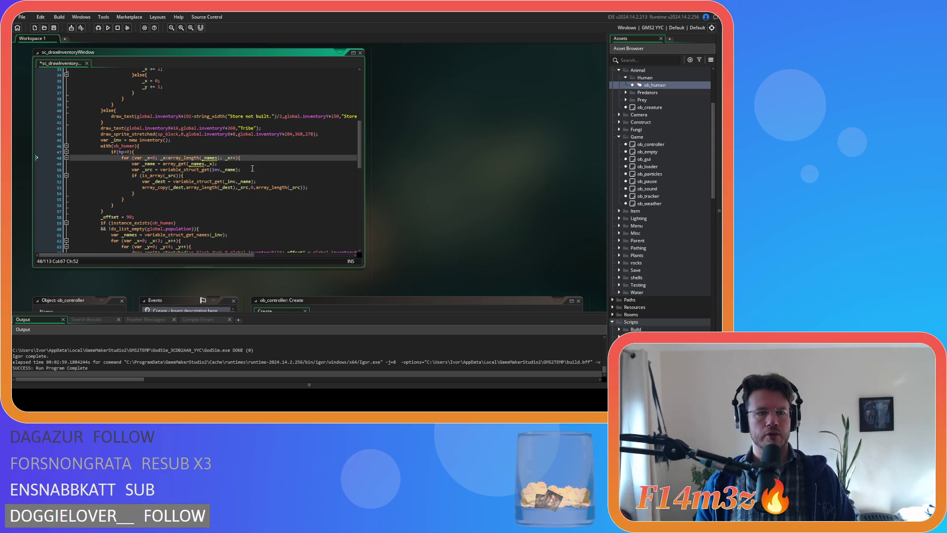
pyautogui.scroll(8, 253, 169)
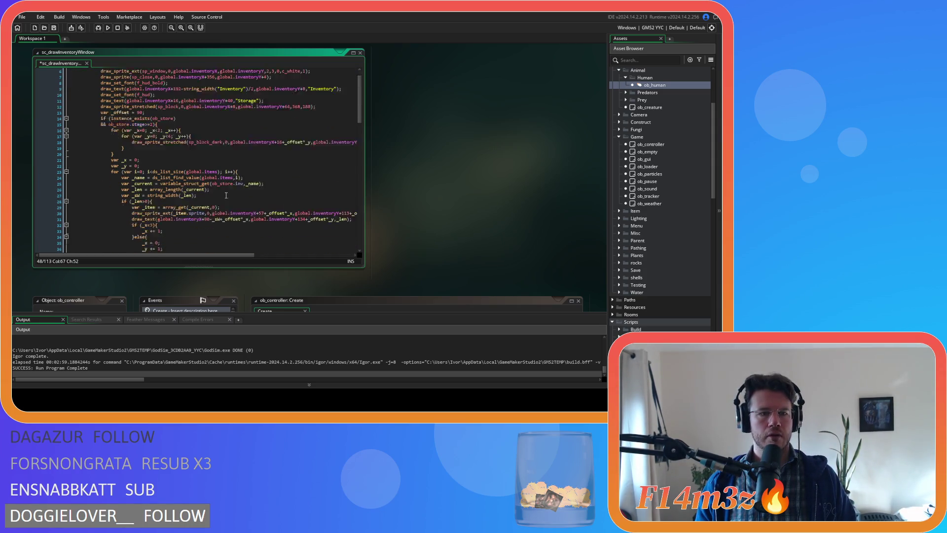
pyautogui.moveTo(247, 156); pyautogui.dragTo(105, 162)
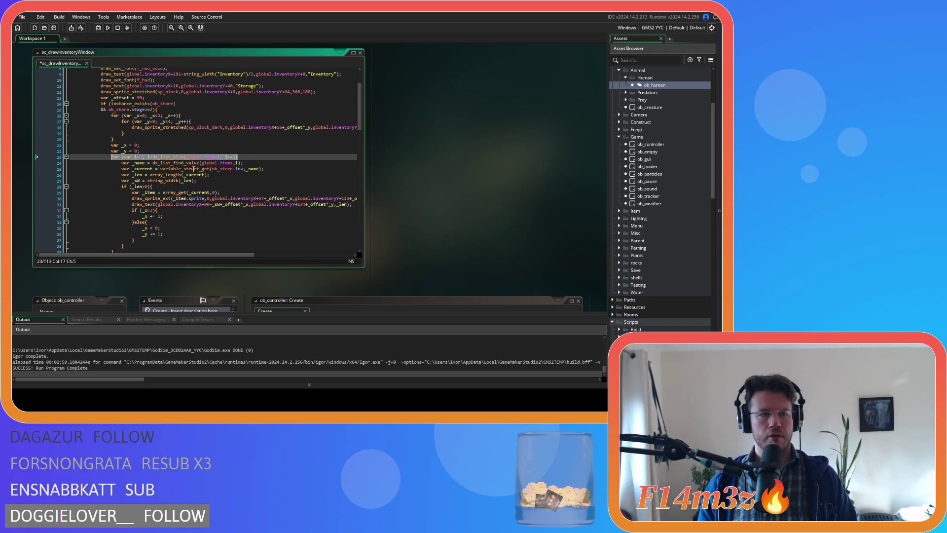
pyautogui.moveTo(193, 169)
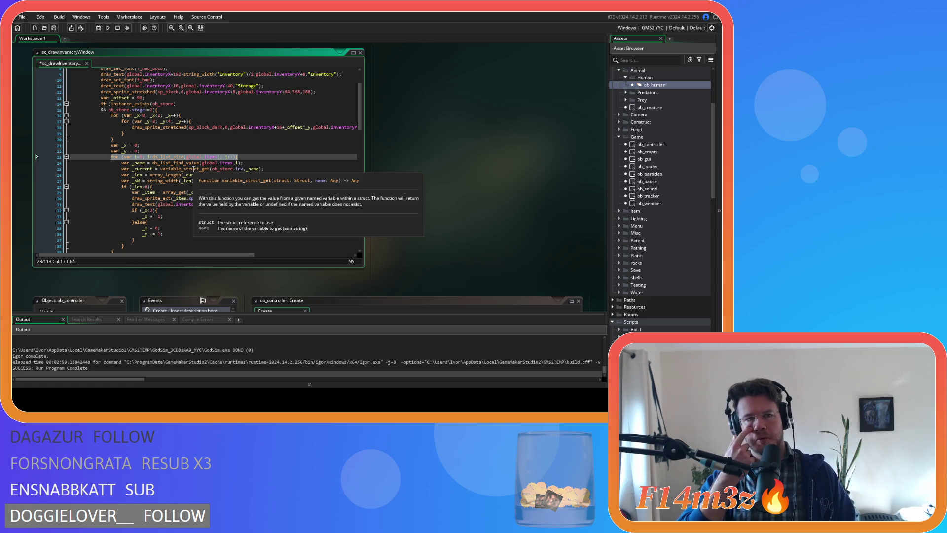
pyautogui.scroll(-10, 193, 168)
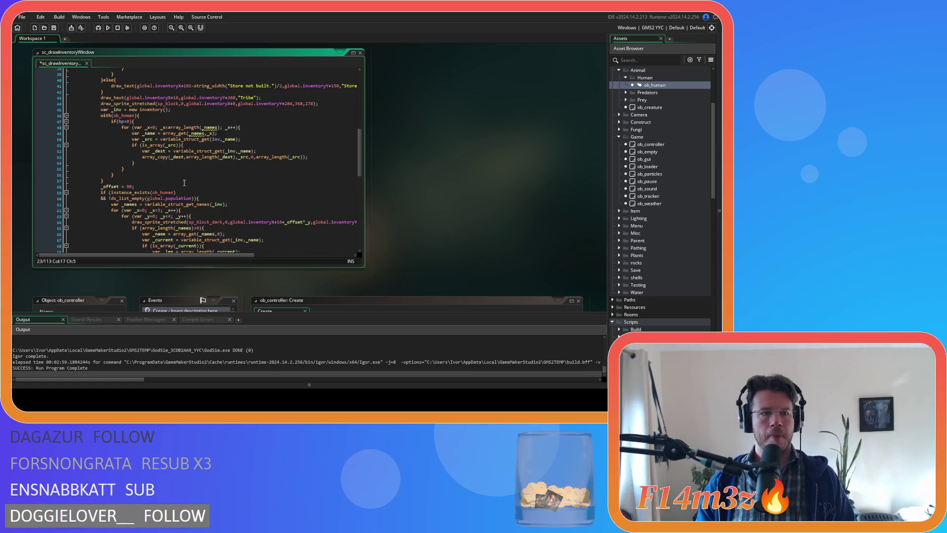
pyautogui.moveTo(151, 142)
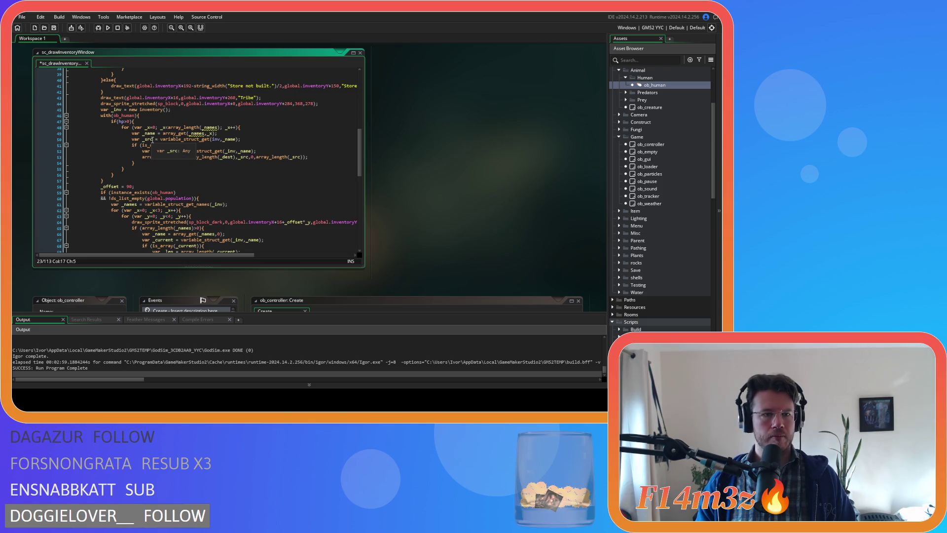
pyautogui.moveTo(155, 159)
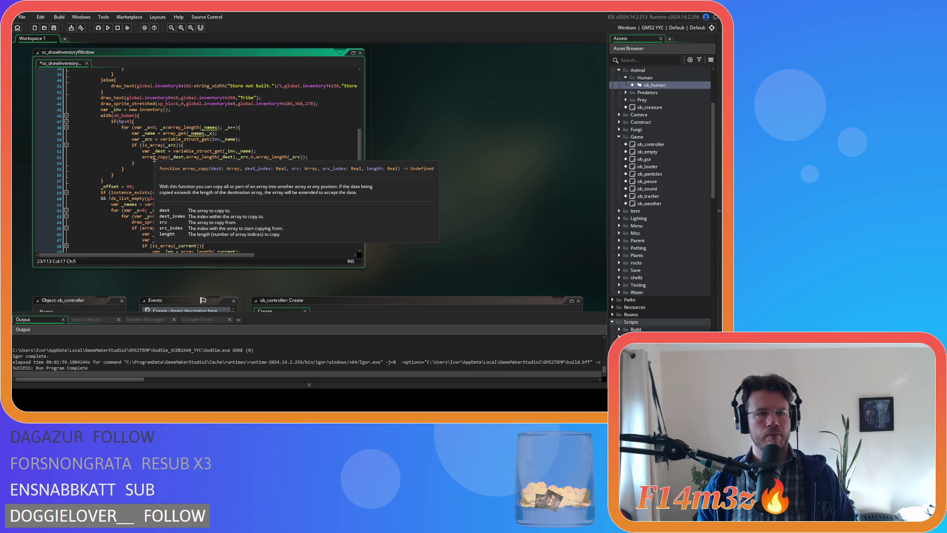
pyautogui.scroll(9, 154, 159)
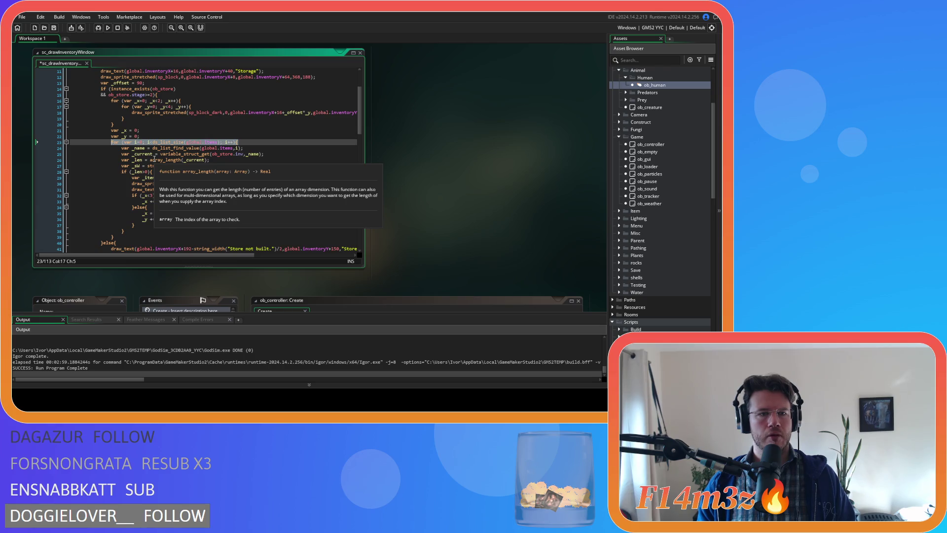
pyautogui.scroll(-8, 155, 159)
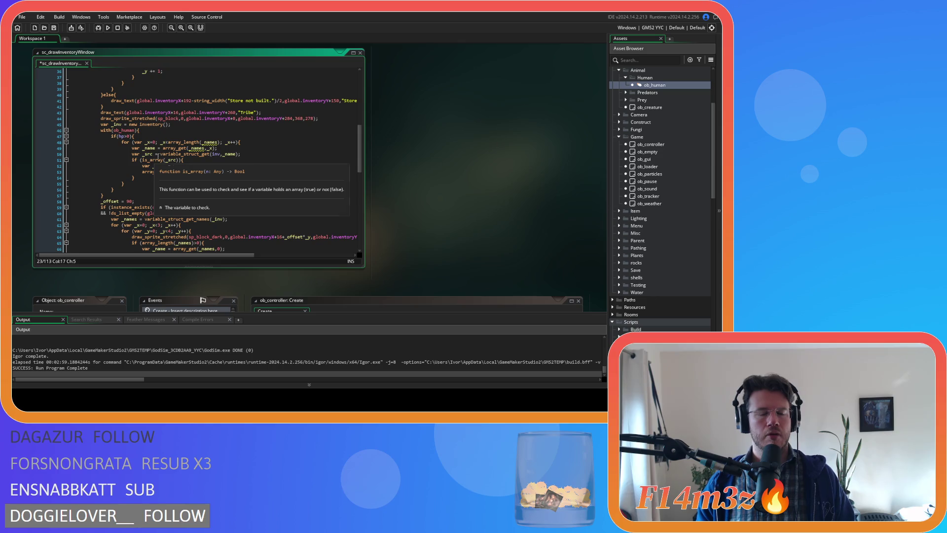
pyautogui.moveTo(210, 142)
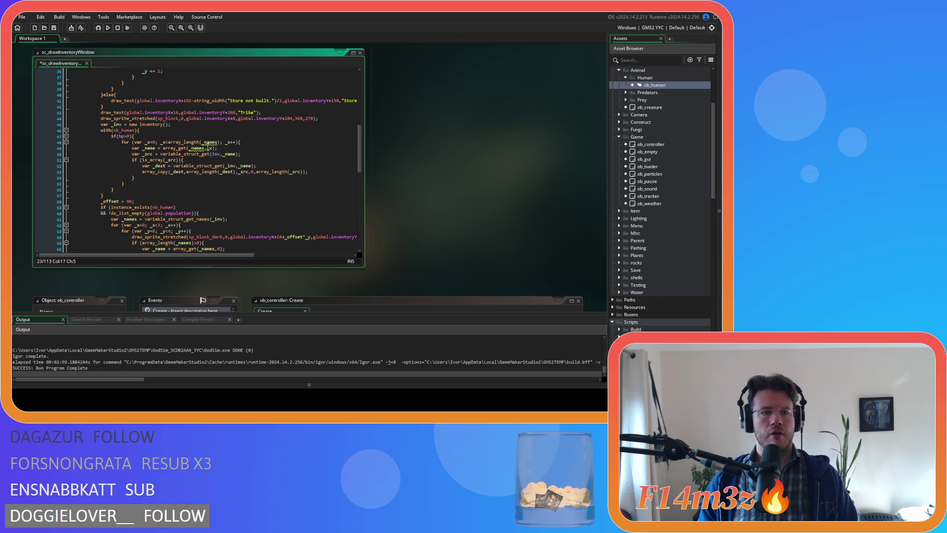
pyautogui.hotkey('ctrl', 'z')
pyautogui.hotkey('ctrl', 'z')
pyautogui.hotkey('ctrl', 'z')
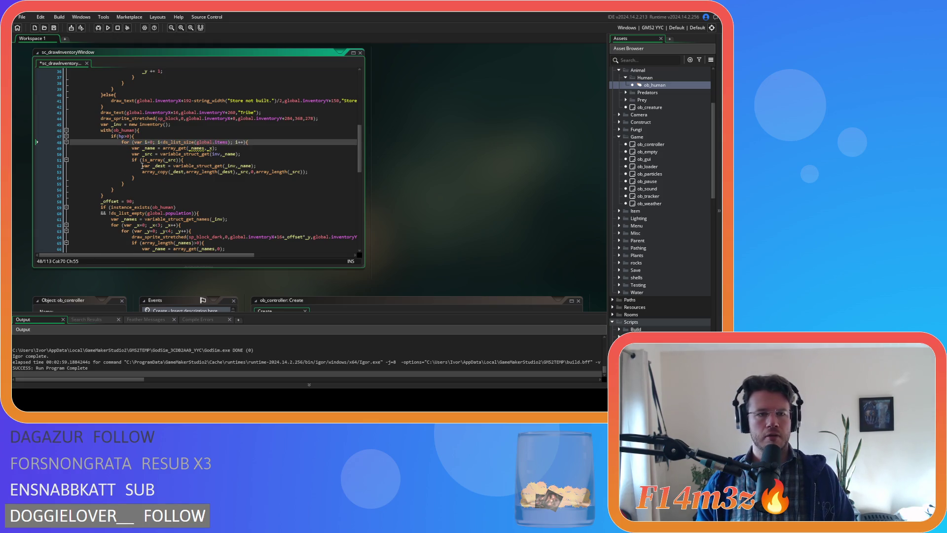
# - Replace line 49's array_get name line with the global.items lookup from line 24
pyautogui.scroll(8, 165, 155)
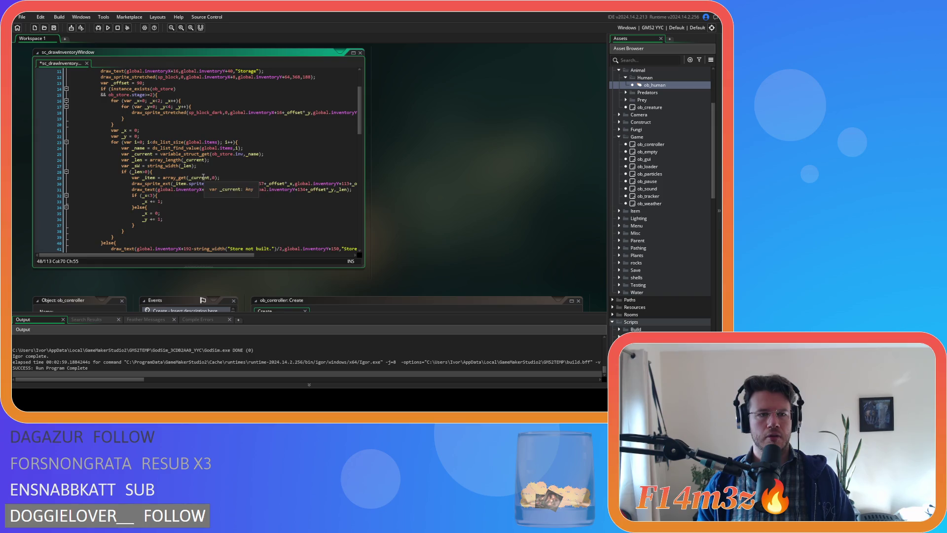
pyautogui.moveTo(253, 148); pyautogui.dragTo(121, 149)
pyautogui.hotkey('ctrl', 'c')
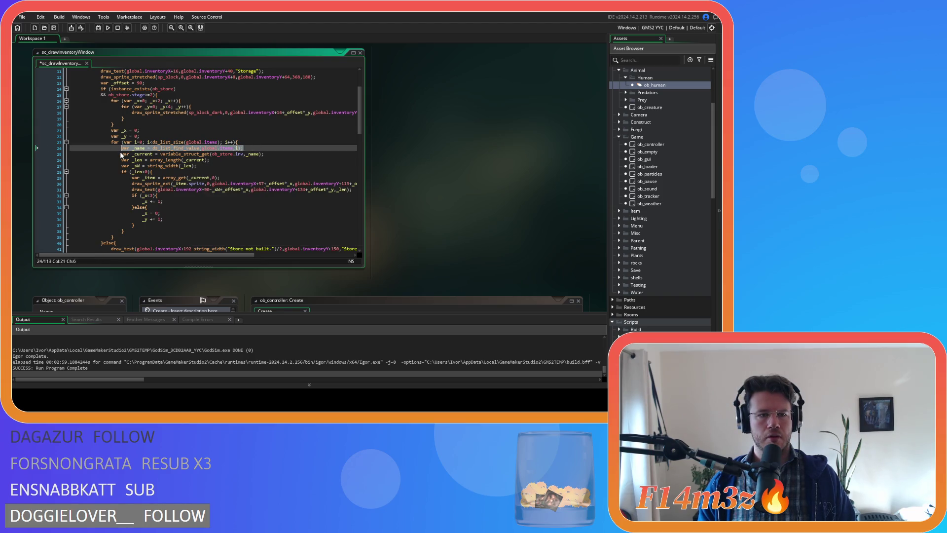
pyautogui.scroll(-8, 201, 198)
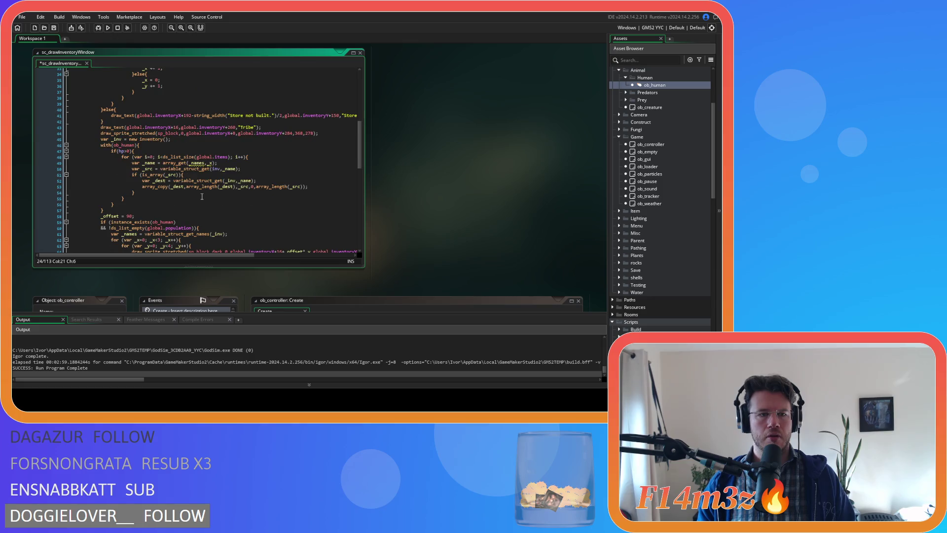
pyautogui.moveTo(231, 160); pyautogui.dragTo(131, 167)
pyautogui.hotkey('ctrl', 'v')
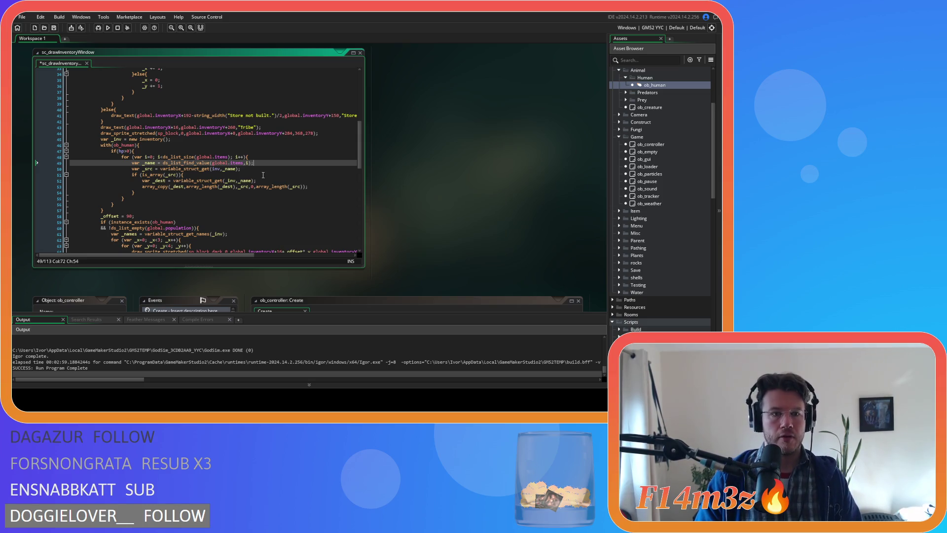
# - Try the store's inventory lookup expression on line 50, then revert to the plain inv lookup
pyautogui.scroll(7, 263, 175)
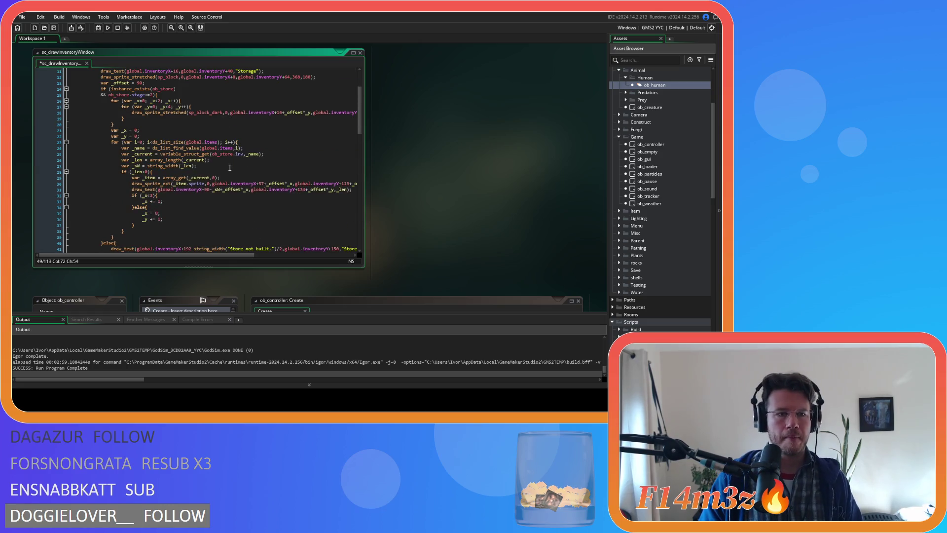
pyautogui.scroll(-4, 229, 167)
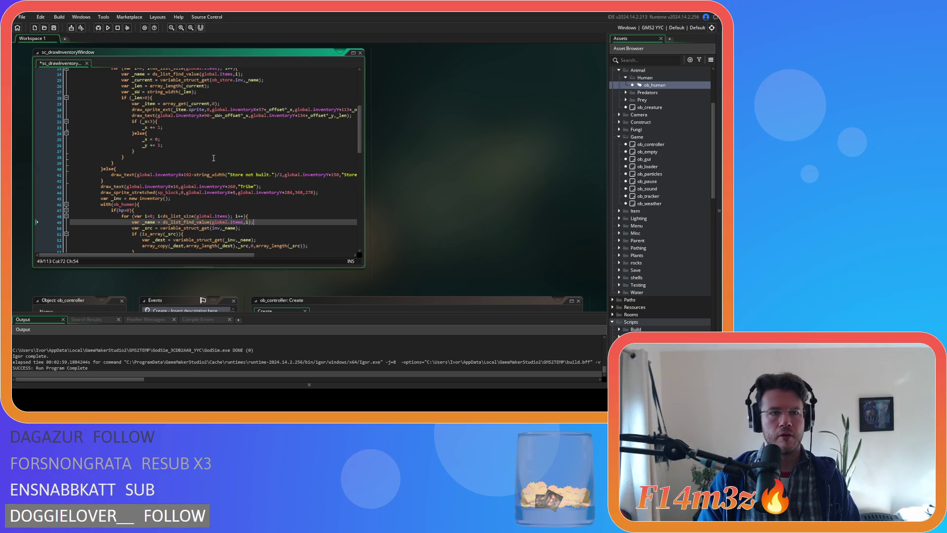
pyautogui.scroll(1, 214, 158)
pyautogui.moveTo(277, 95); pyautogui.dragTo(160, 94)
pyautogui.scroll(-4, 188, 118)
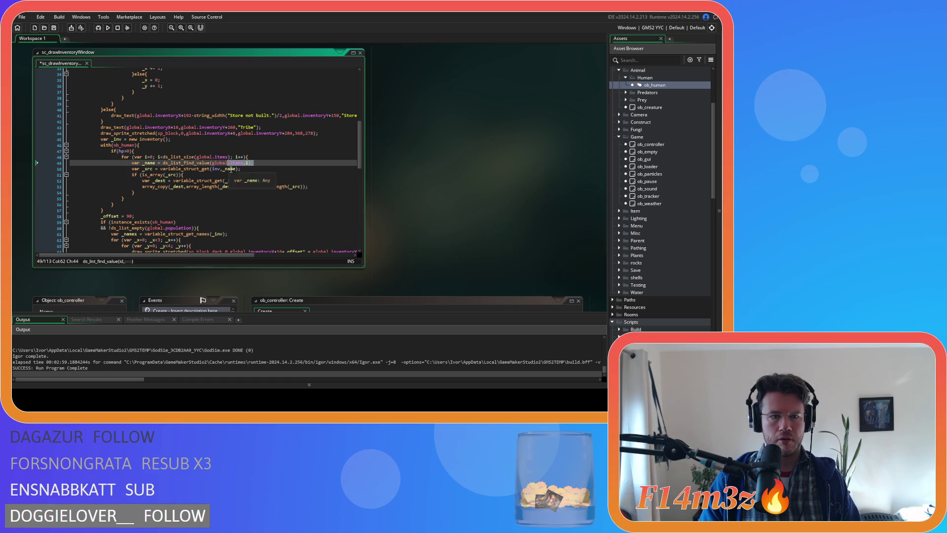
pyautogui.moveTo(240, 169); pyautogui.dragTo(163, 170)
pyautogui.hotkey('ctrl', 'v')
pyautogui.hotkey('ctrl', 'z')
pyautogui.click(238, 171)
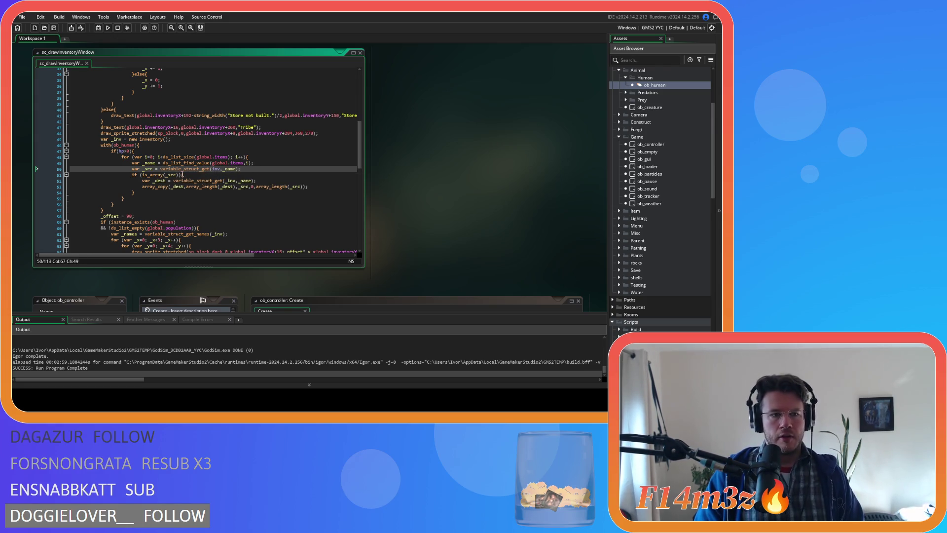
# - Delete the 'if (is_array(_src)){' line and its closing brace
pyautogui.click(183, 175)
pyautogui.click(34, 183)
pyautogui.click(27, 175)
pyautogui.press('Delete')
pyautogui.press('Delete')
pyautogui.click(30, 186)
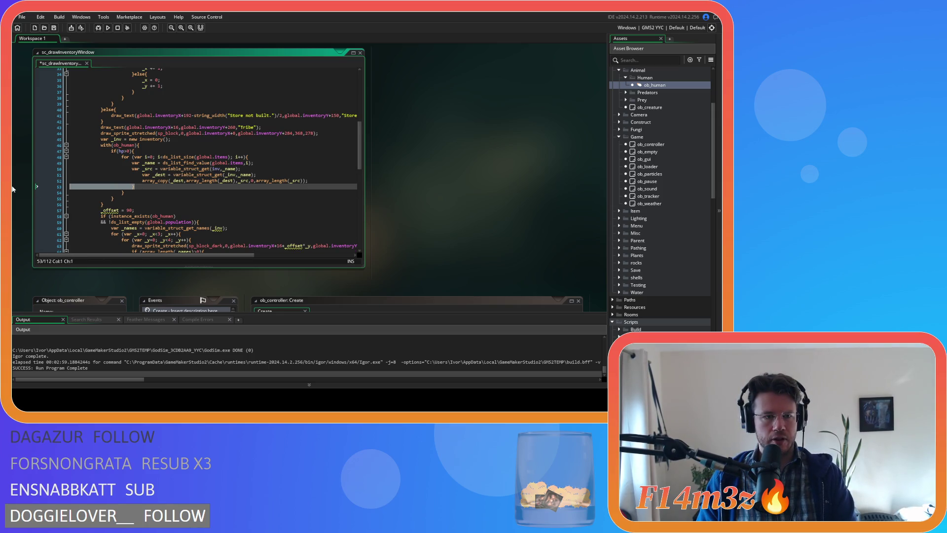
pyautogui.press('BackSpace')
pyautogui.press('BackSpace')
# - Unindent the two array copy lines that were inside the is_array check
pyautogui.moveTo(316, 181); pyautogui.dragTo(26, 172)
pyautogui.hotkey('shift', 'Tab')
pyautogui.click(270, 180)
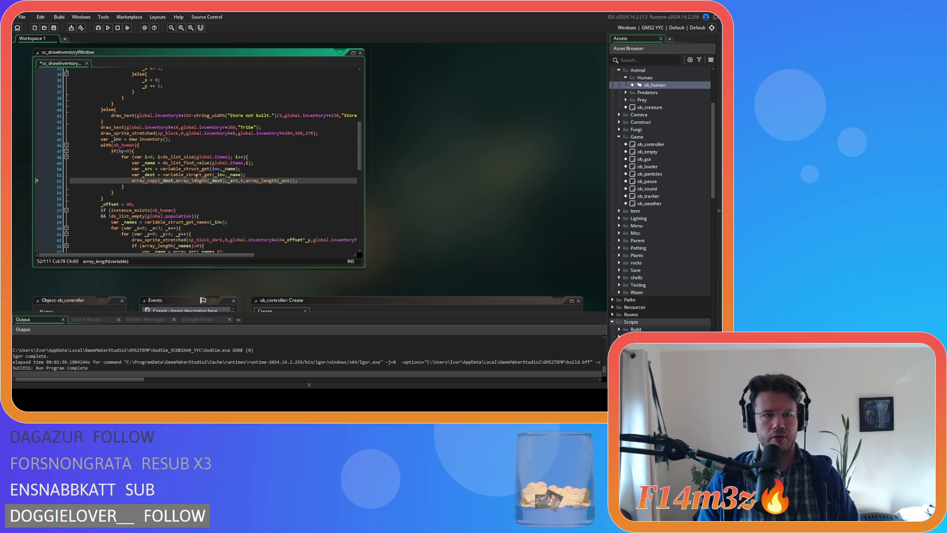
pyautogui.scroll(-15, 160, 183)
# - Add a closing '}' after the tribe slot loop's draw_sprite_stretched line and save
pyautogui.click(148, 198)
pyautogui.moveTo(147, 198)
pyautogui.mouseDown()
pyautogui.moveTo(45, 164)
pyautogui.moveTo(18, 106)
pyautogui.mouseUp()
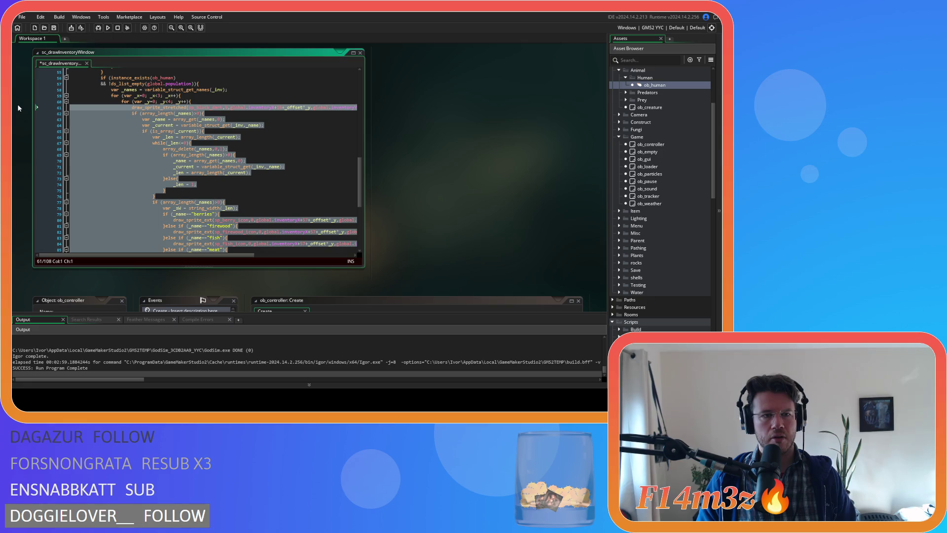
pyautogui.hotkey('shift', 'Down')
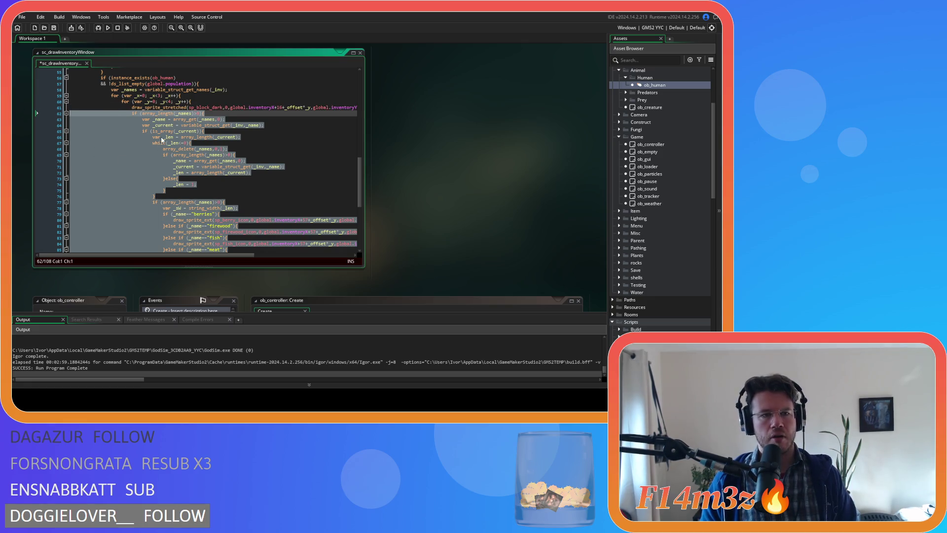
pyautogui.hotkey('shift', 'Tab')
pyautogui.hotkey('shift', 'Tab')
pyautogui.moveTo(203, 256); pyautogui.dragTo(251, 259)
pyautogui.hotkey('ctrl', 'z')
pyautogui.hotkey('ctrl', 'z')
pyautogui.hotkey('ctrl', 'z')
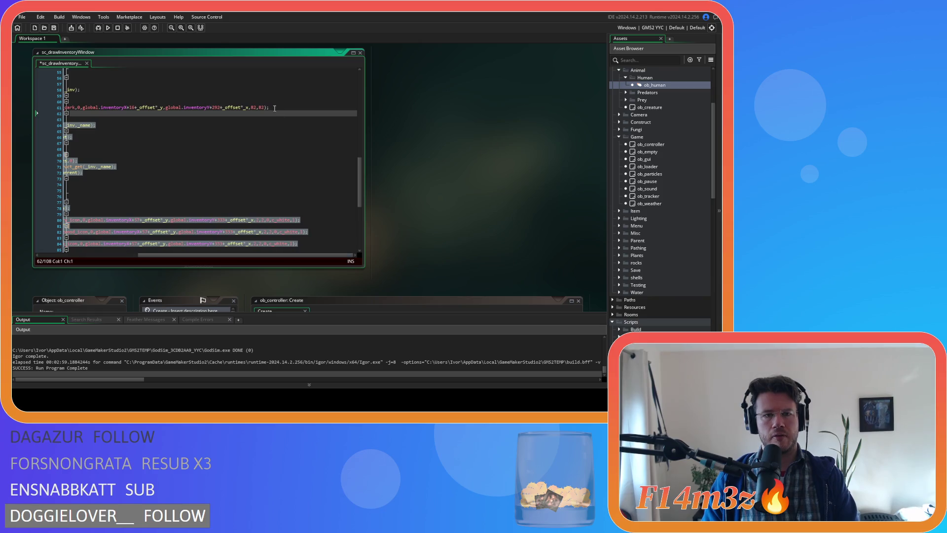
pyautogui.press('Return')
pyautogui.write('}')
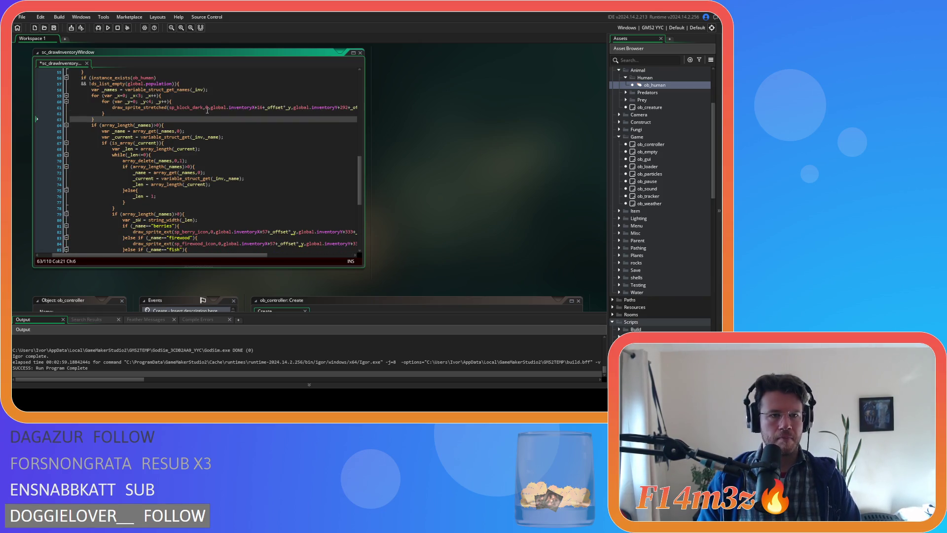
pyautogui.hotkey('ctrl', 's')
# - Review the tribe slot loop headers, closing braces and slot sprite draw call
pyautogui.click(206, 97)
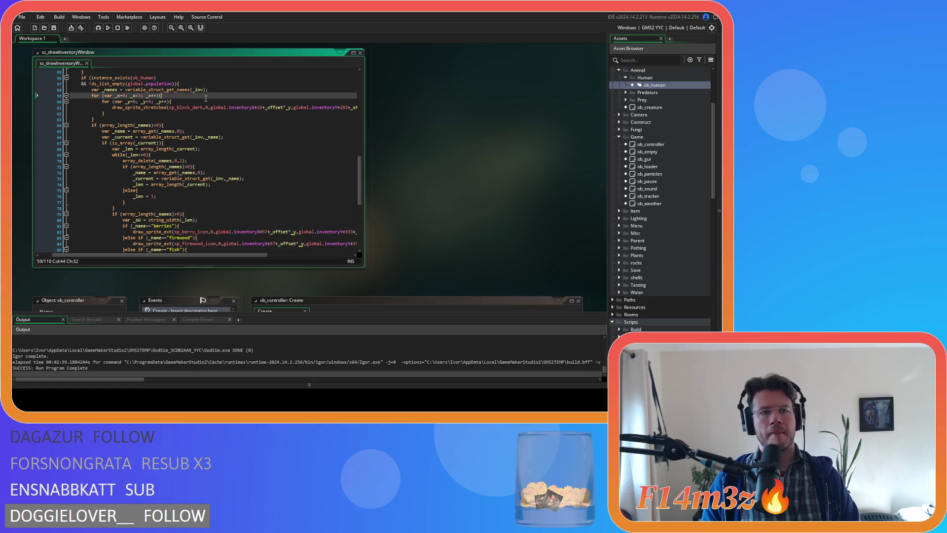
pyautogui.click(179, 114)
pyautogui.click(177, 118)
pyautogui.click(220, 89)
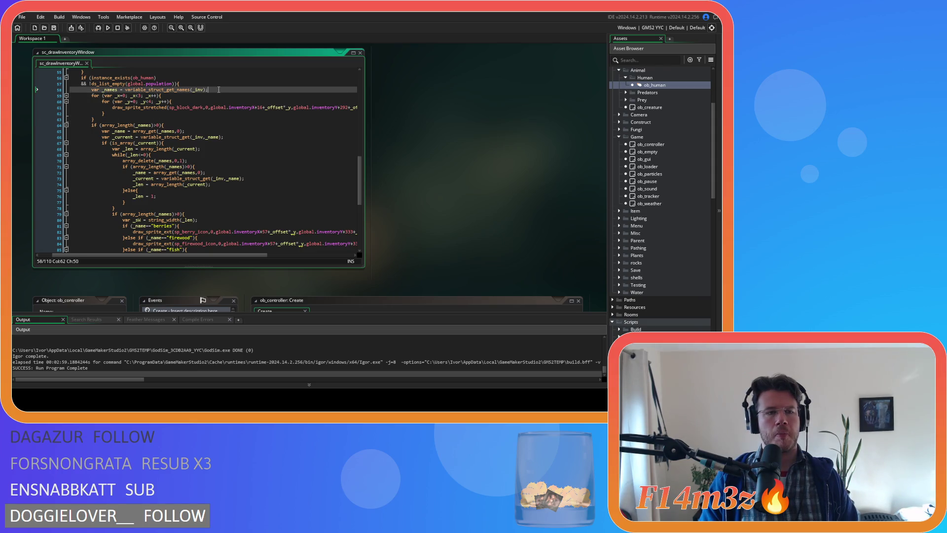
pyautogui.click(209, 101)
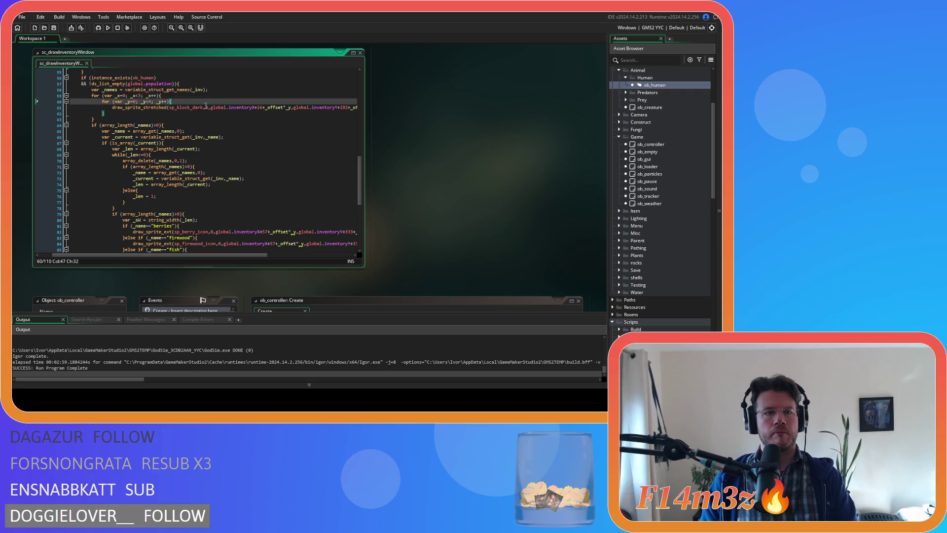
pyautogui.moveTo(259, 256)
pyautogui.mouseDown()
pyautogui.moveTo(312, 261)
pyautogui.moveTo(302, 259)
pyautogui.mouseUp()
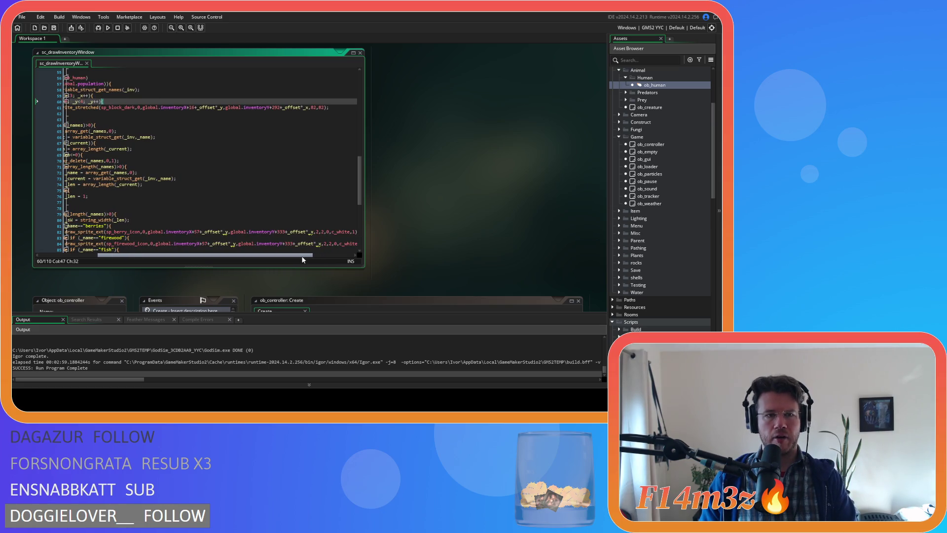
pyautogui.moveTo(303, 260); pyautogui.dragTo(258, 251)
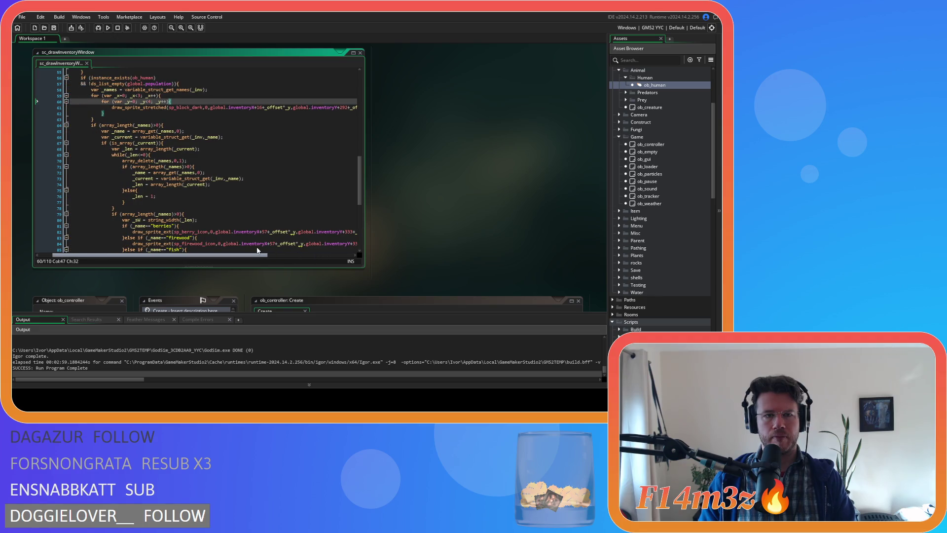
pyautogui.click(286, 107)
# - Inspect the storage grid's slot draw call and its outer and inner loop headers
pyautogui.click(288, 107)
pyautogui.scroll(16, 289, 108)
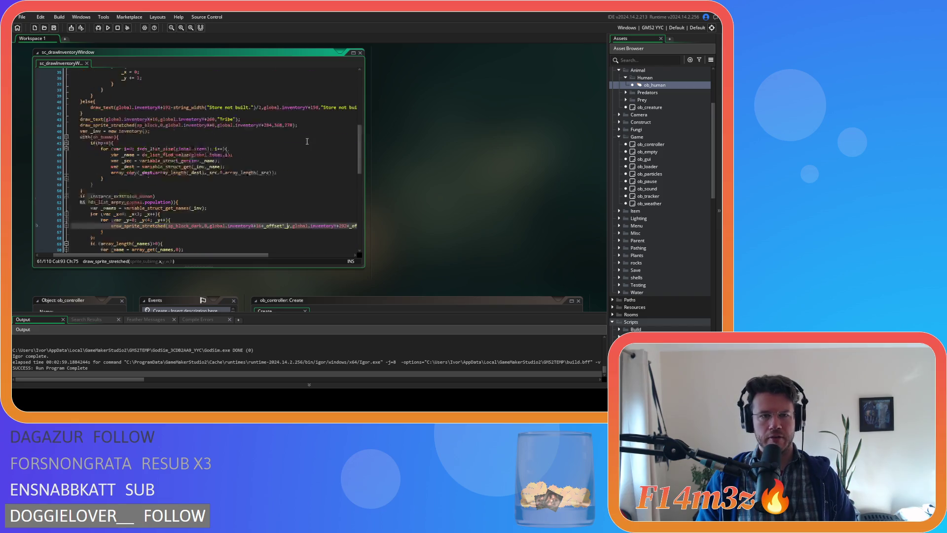
pyautogui.click(285, 135)
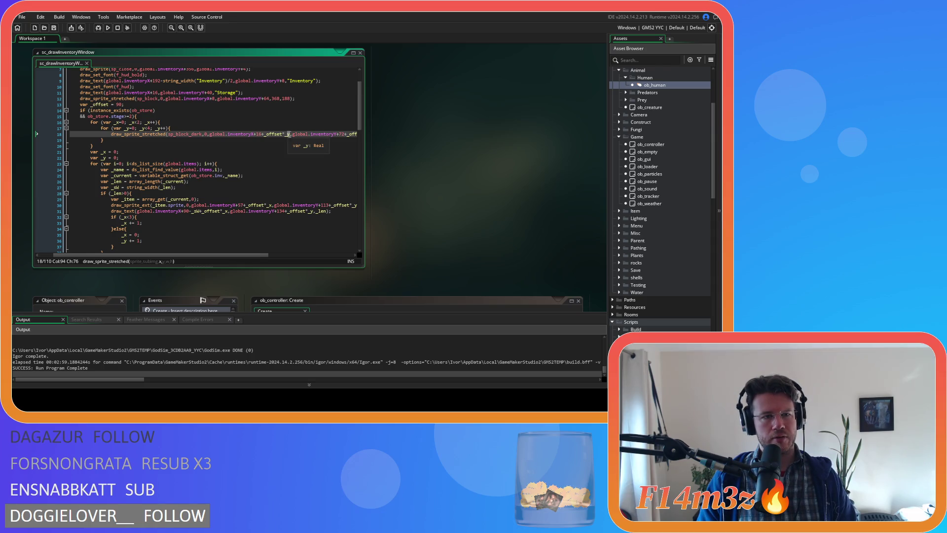
pyautogui.click(165, 128)
pyautogui.click(166, 122)
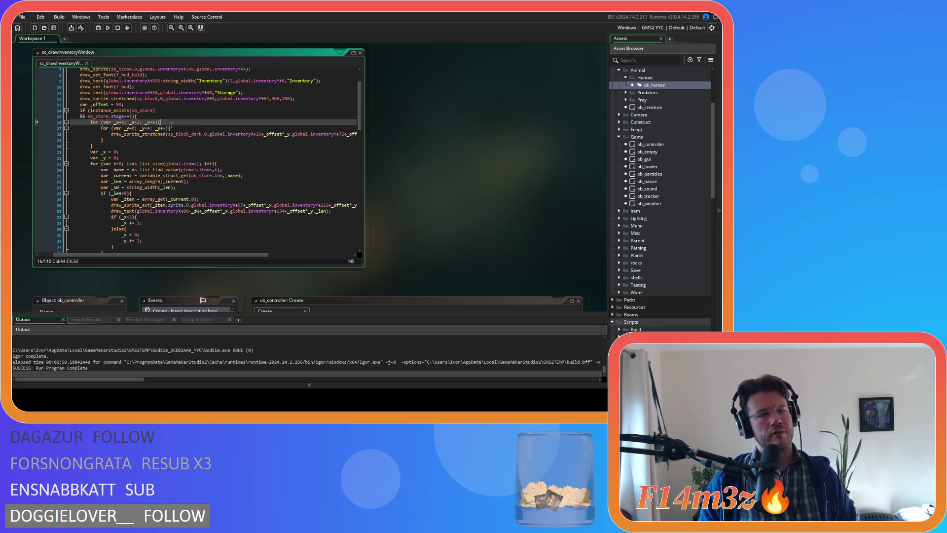
pyautogui.moveTo(116, 123)
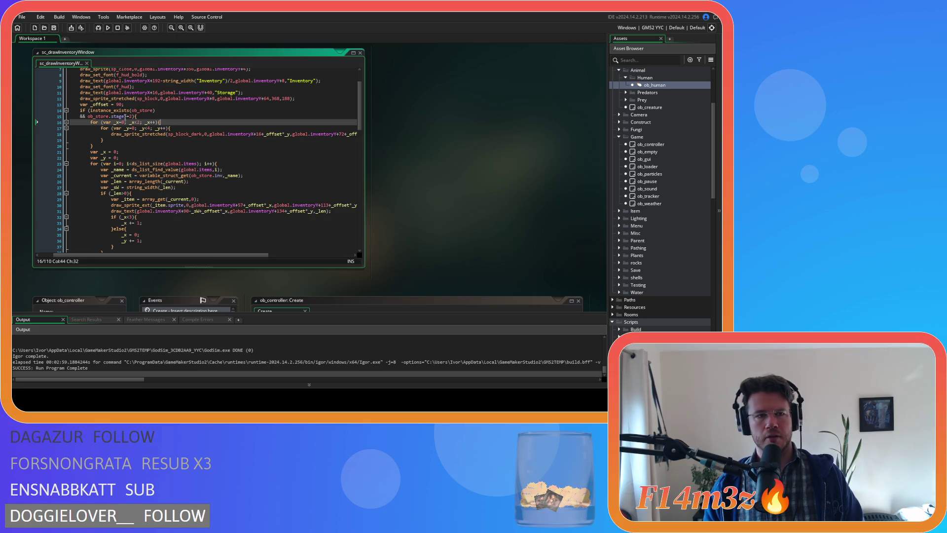
# - Rename the outer storage loop counter from _x to _y
pyautogui.click(118, 122)
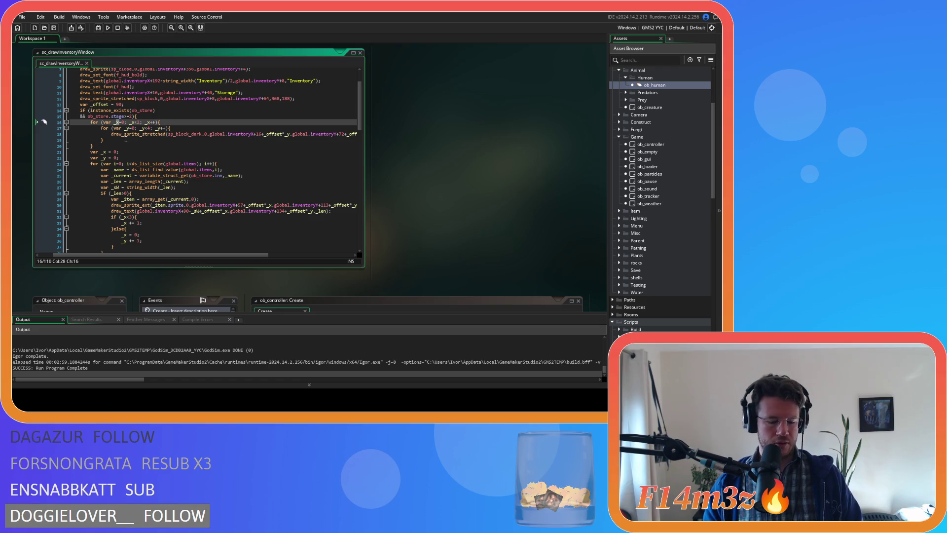
pyautogui.write('y')
pyautogui.click(132, 122)
pyautogui.press('Delete')
pyautogui.write('y')
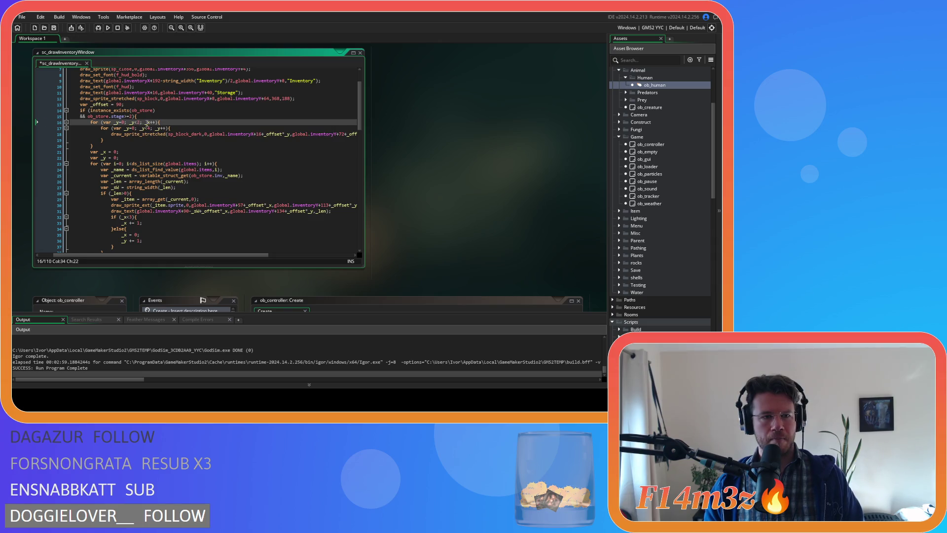
pyautogui.click(146, 121)
pyautogui.press('Delete')
pyautogui.write('y')
# - Rename the inner storage loop counter and increment to _x
pyautogui.click(128, 128)
pyautogui.click(130, 131)
pyautogui.doubleClick(141, 127)
pyautogui.write('_x')
pyautogui.click(160, 128)
pyautogui.press('BackSpace')
pyautogui.write('x')
# - Set the draw offsets to _offset*_x and _offset*_y and save the script
pyautogui.doubleClick(285, 134)
pyautogui.write('_x')
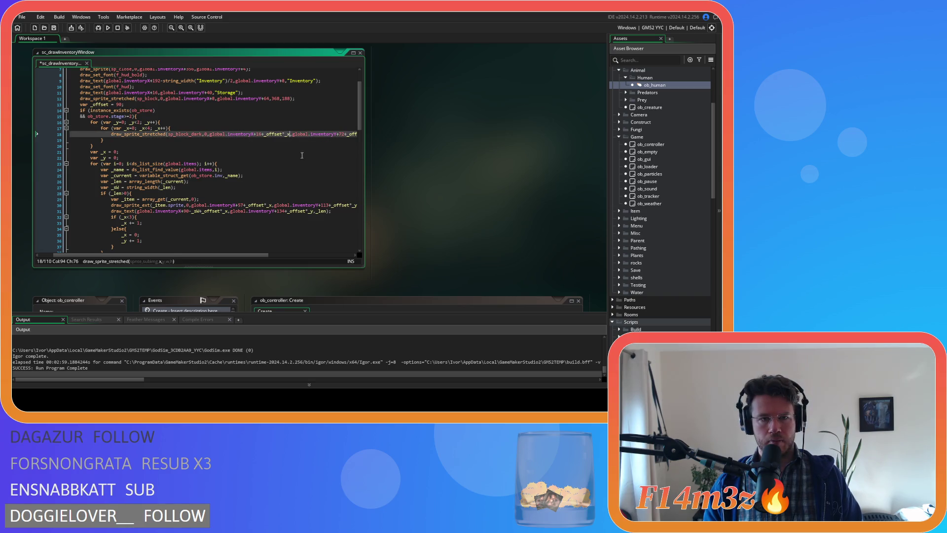
pyautogui.moveTo(262, 248); pyautogui.dragTo(302, 248)
pyautogui.doubleClick(310, 133)
pyautogui.write('_y,82,82);')
pyautogui.hotkey('ctrl', 's')
pyautogui.moveTo(306, 256); pyautogui.dragTo(256, 257)
# - Change the tribe grid's outer loop start, condition and increment to _y
pyautogui.scroll(-5, 237, 229)
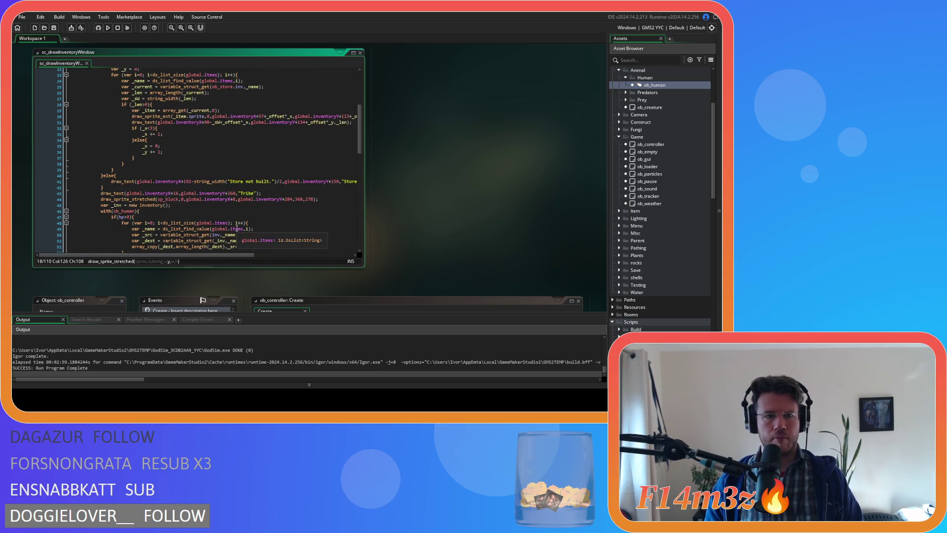
pyautogui.scroll(-4, 238, 229)
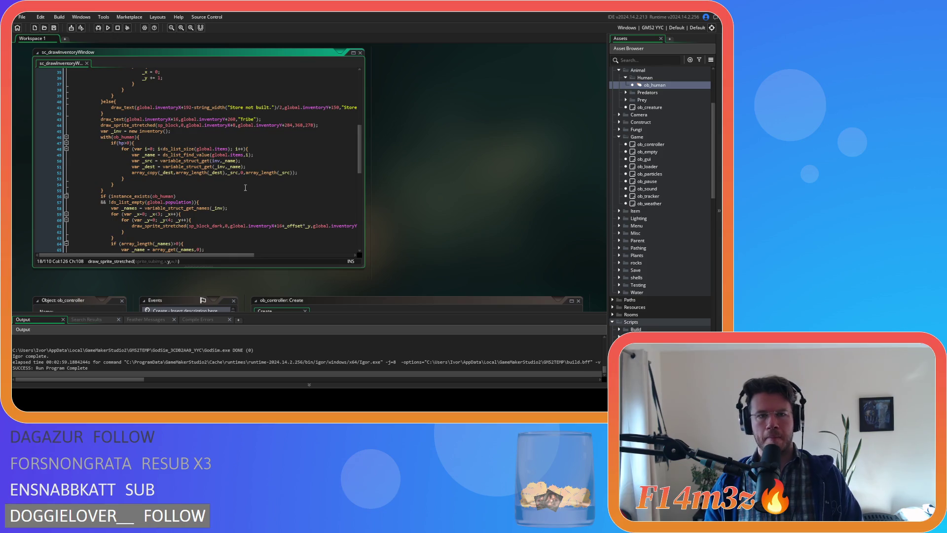
pyautogui.scroll(-3, 282, 159)
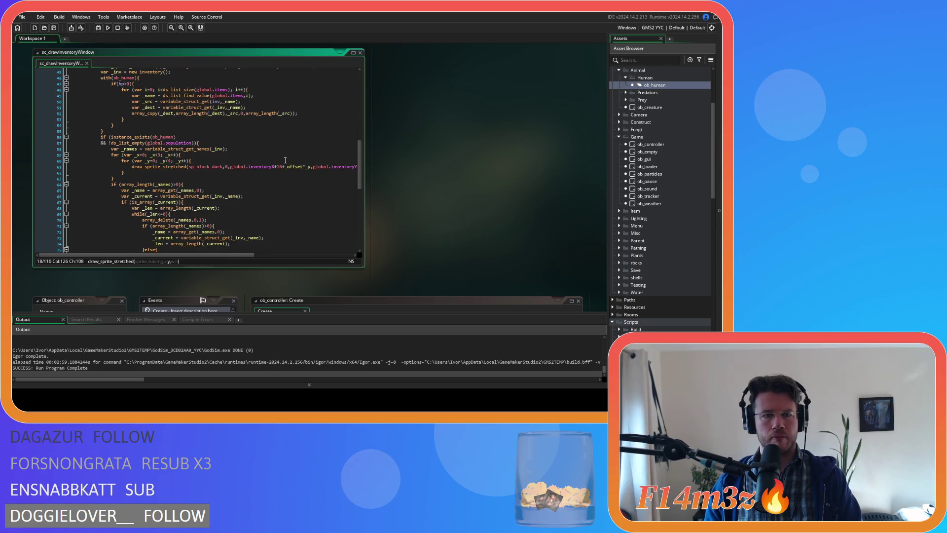
pyautogui.click(138, 155)
pyautogui.press('BackSpace')
pyautogui.write('y')
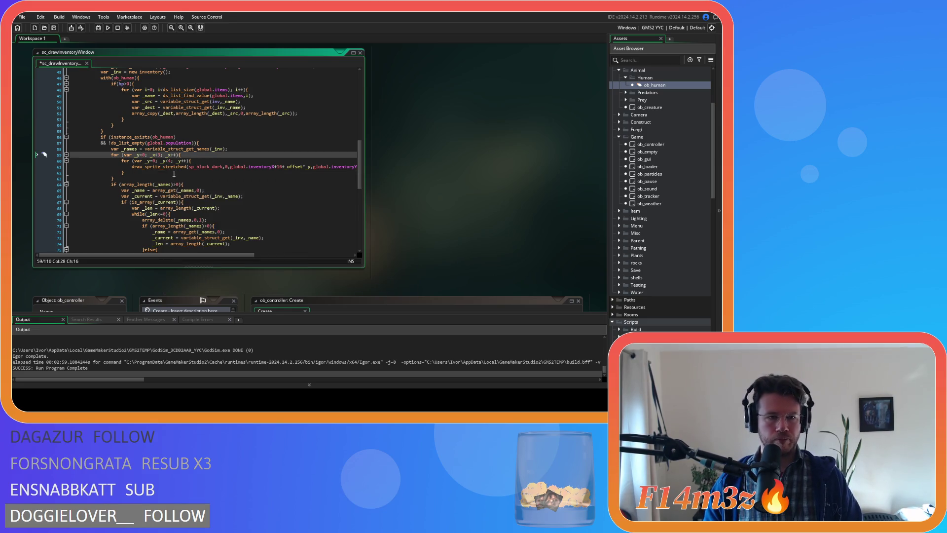
pyautogui.click(152, 155)
pyautogui.press('Delete')
pyautogui.write('y')
pyautogui.click(170, 154)
pyautogui.press('BackSpace')
pyautogui.write('y')
# - Change the tribe grid's inner loop start, condition and increment to _x
pyautogui.click(147, 161)
pyautogui.press('BackSpace')
pyautogui.write('x')
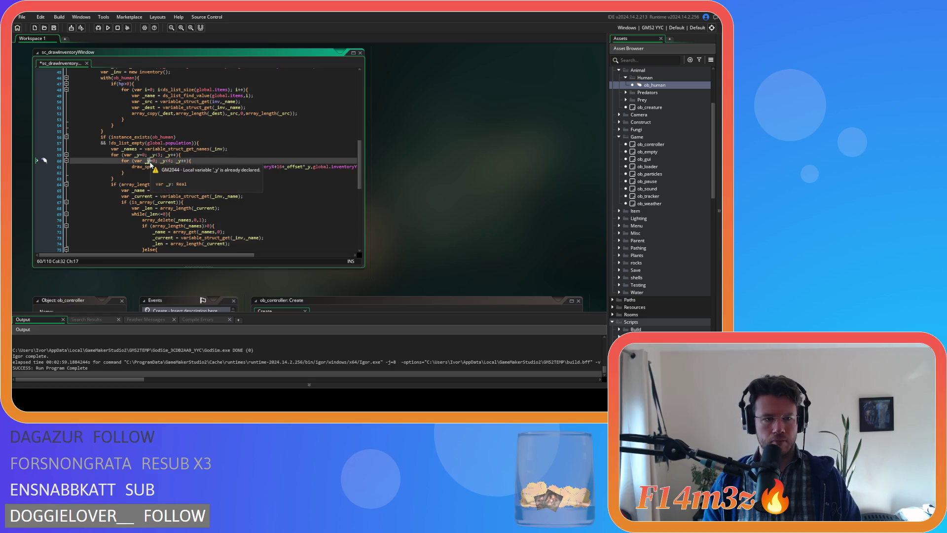
pyautogui.click(163, 161)
pyautogui.press('Delete')
pyautogui.write('x')
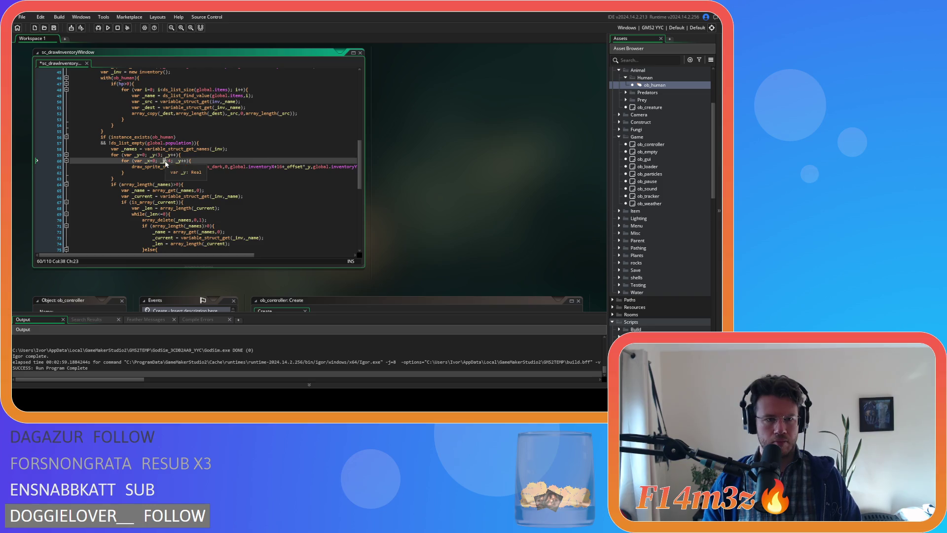
pyautogui.press('End')
pyautogui.click(181, 161)
pyautogui.press('BackSpace')
pyautogui.write('x')
pyautogui.press('End')
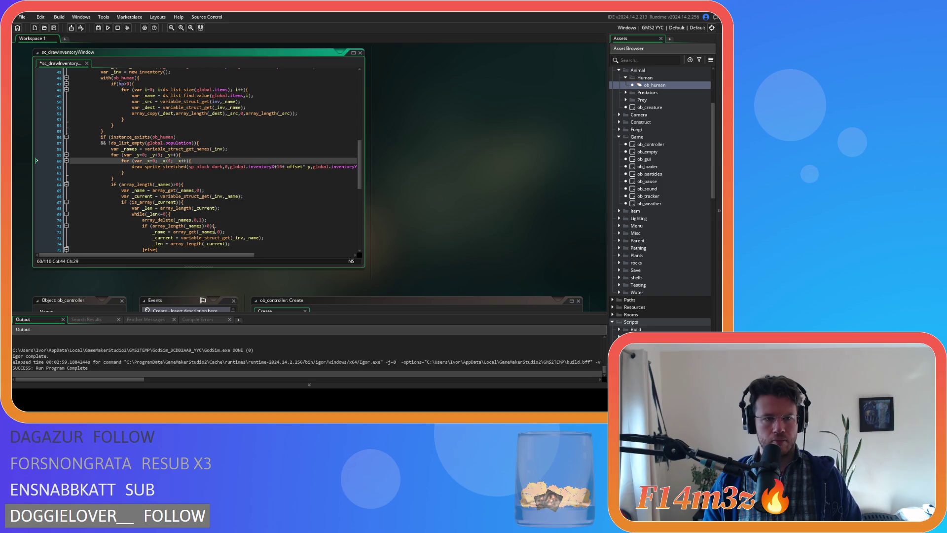
# - Swap the tribe draw call offsets to _x and _y and save the script
pyautogui.moveTo(248, 257); pyautogui.dragTo(309, 256)
pyautogui.click(220, 167)
pyautogui.write('x')
pyautogui.click(306, 168)
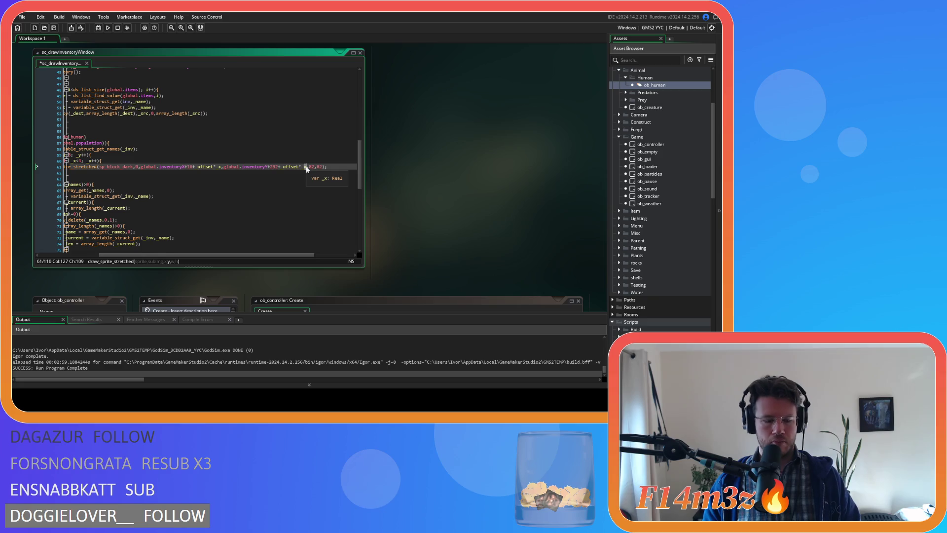
pyautogui.hotkey('ctrl', 's')
pyautogui.moveTo(280, 256); pyautogui.dragTo(232, 255)
pyautogui.click(221, 197)
pyautogui.scroll(-4, 247, 168)
pyautogui.click(203, 131)
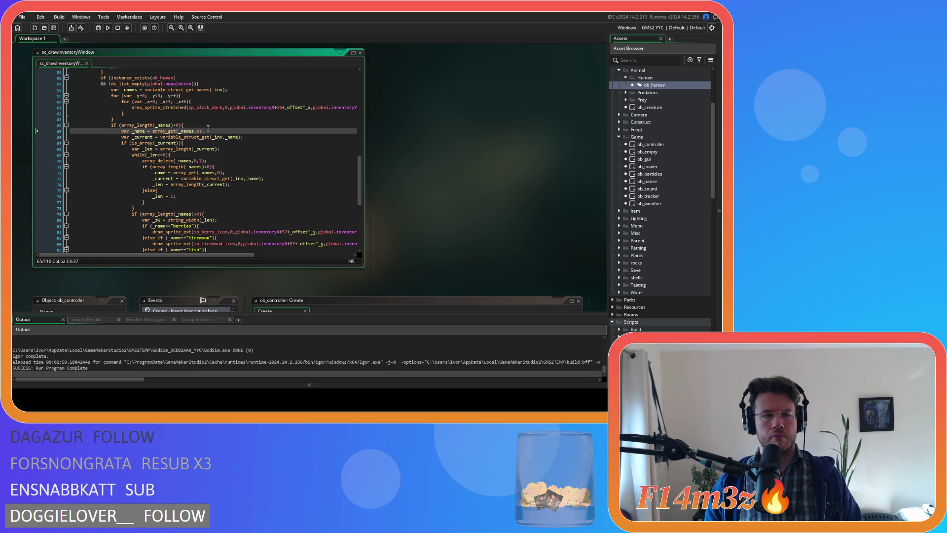
# - Select the store's global.items loop lines, including var _x and var _y, for copying
pyautogui.scroll(4, 208, 129)
pyautogui.scroll(3, 209, 137)
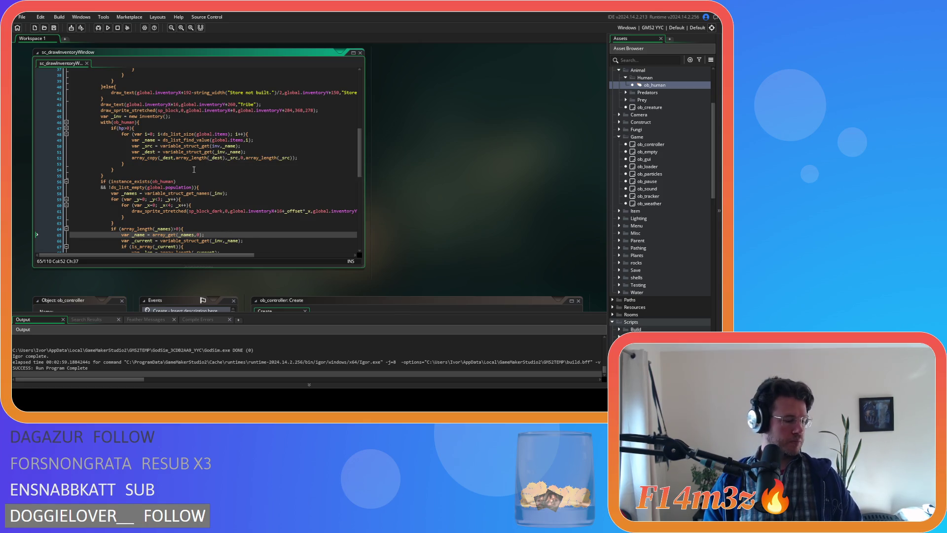
pyautogui.click(209, 169)
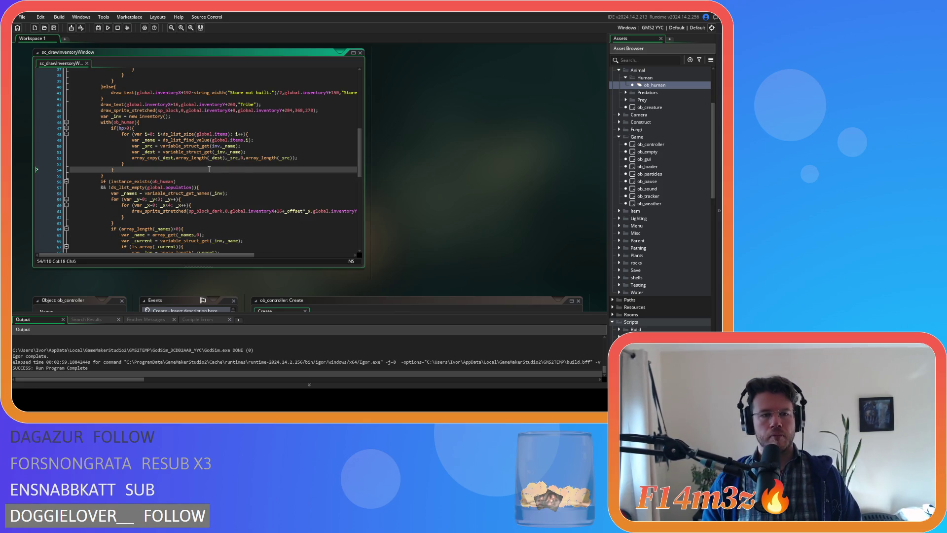
pyautogui.scroll(-1, 209, 170)
pyautogui.scroll(-2, 240, 172)
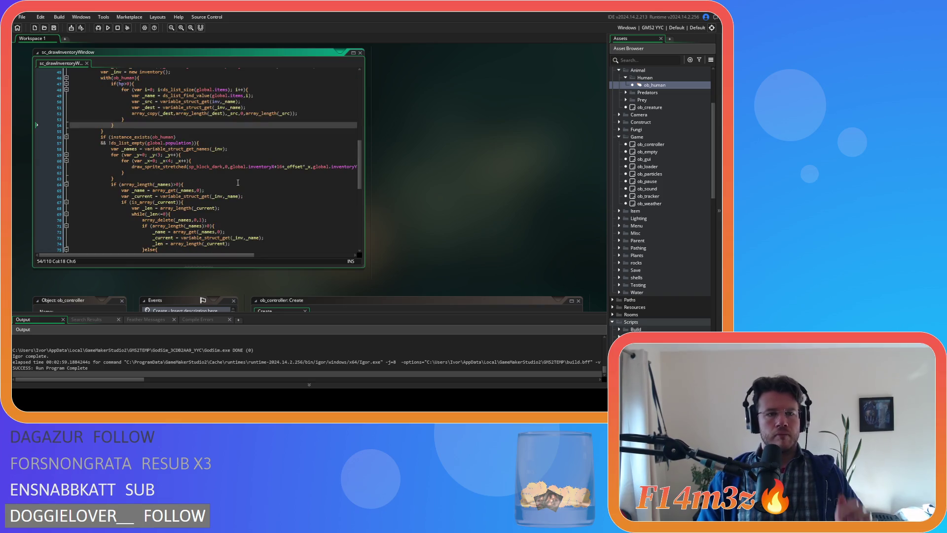
pyautogui.scroll(10, 206, 212)
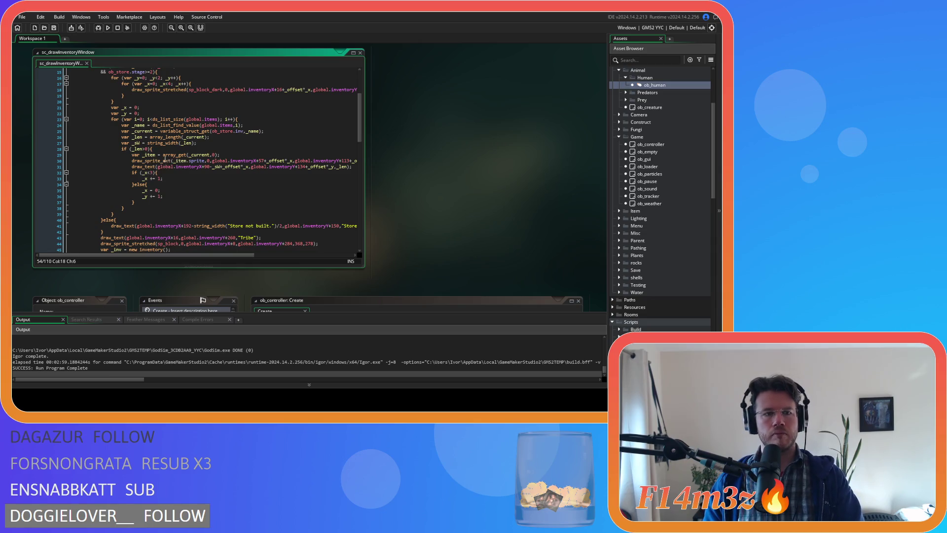
pyautogui.click(170, 149)
pyautogui.moveTo(170, 149); pyautogui.dragTo(109, 119)
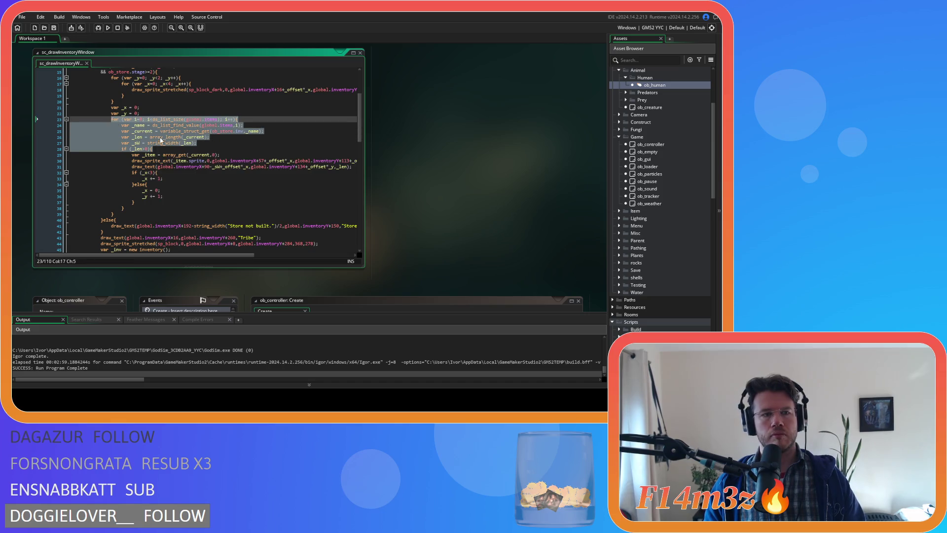
pyautogui.moveTo(163, 150); pyautogui.dragTo(112, 108)
# - Paste the loop after the tribe grid loop, add two closing braces, and save
pyautogui.scroll(-9, 203, 177)
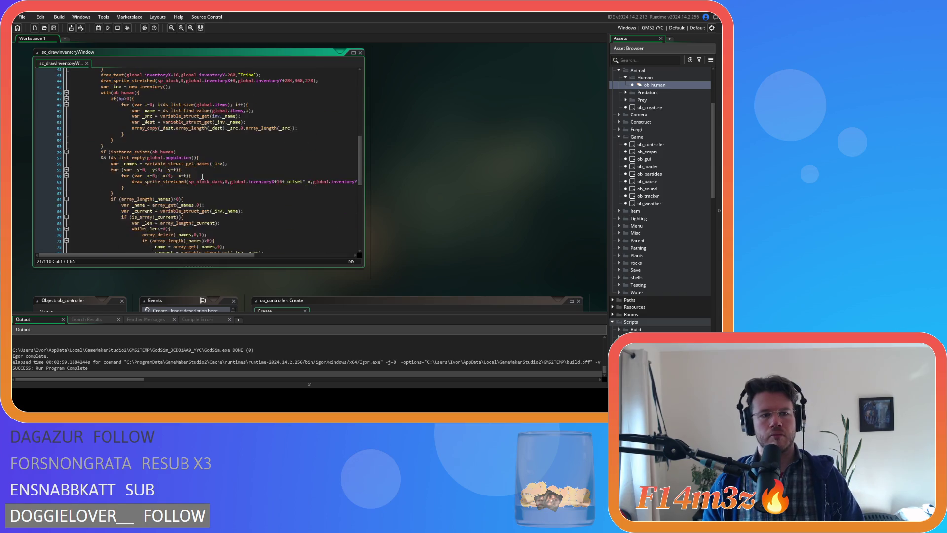
pyautogui.scroll(-3, 202, 176)
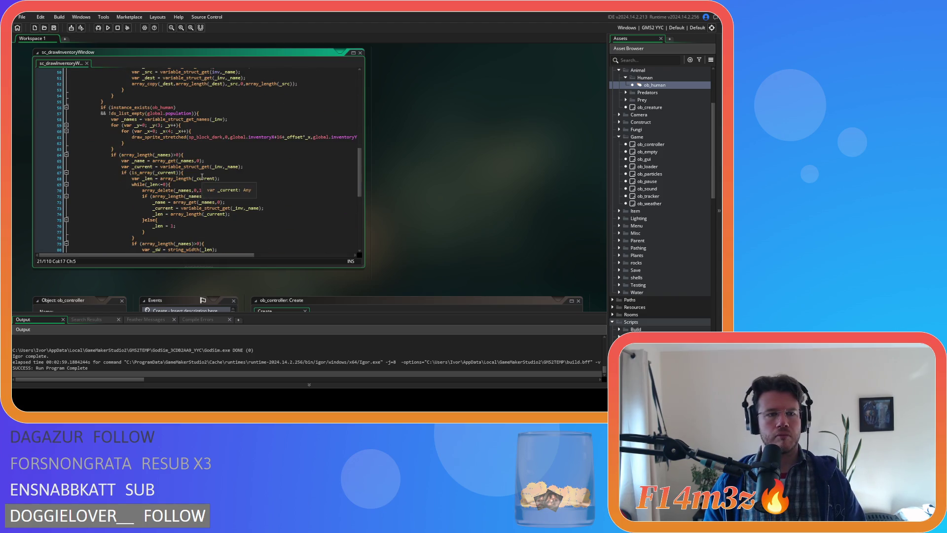
pyautogui.click(127, 149)
pyautogui.hotkey('ctrl', 'v')
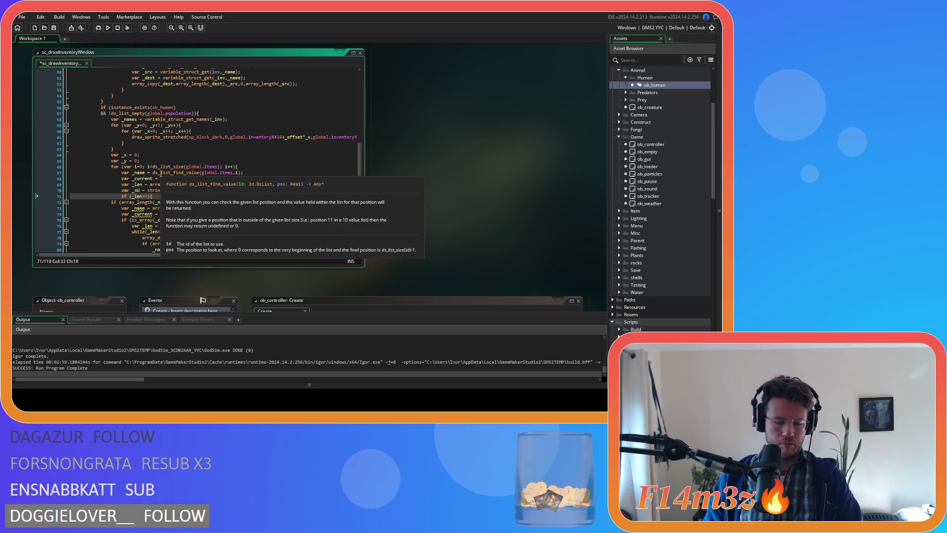
pyautogui.press('Return')
pyautogui.press('Return')
pyautogui.write('}')
pyautogui.press('Return')
pyautogui.write('}')
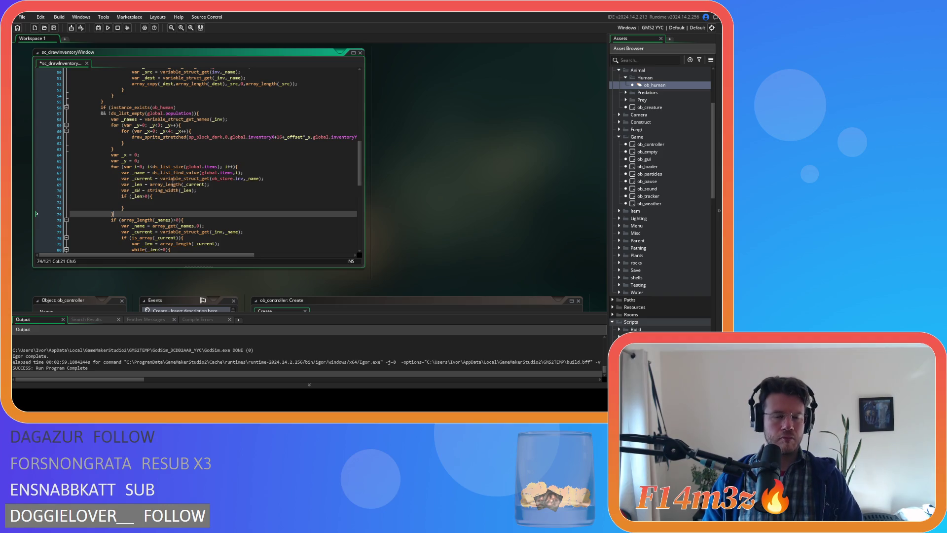
pyautogui.hotkey('ctrl', 's')
pyautogui.click(207, 154)
pyautogui.click(226, 179)
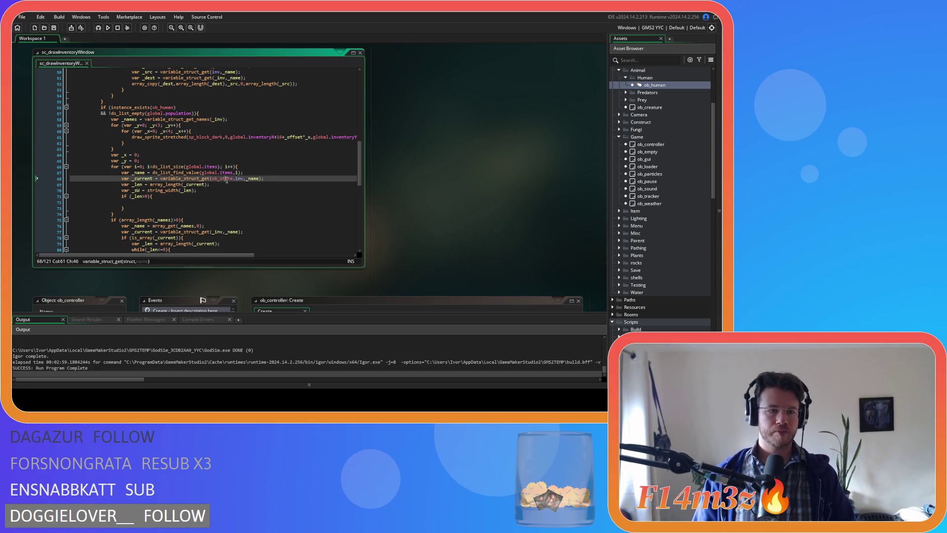
pyautogui.scroll(2, 217, 197)
pyautogui.scroll(-1, 208, 216)
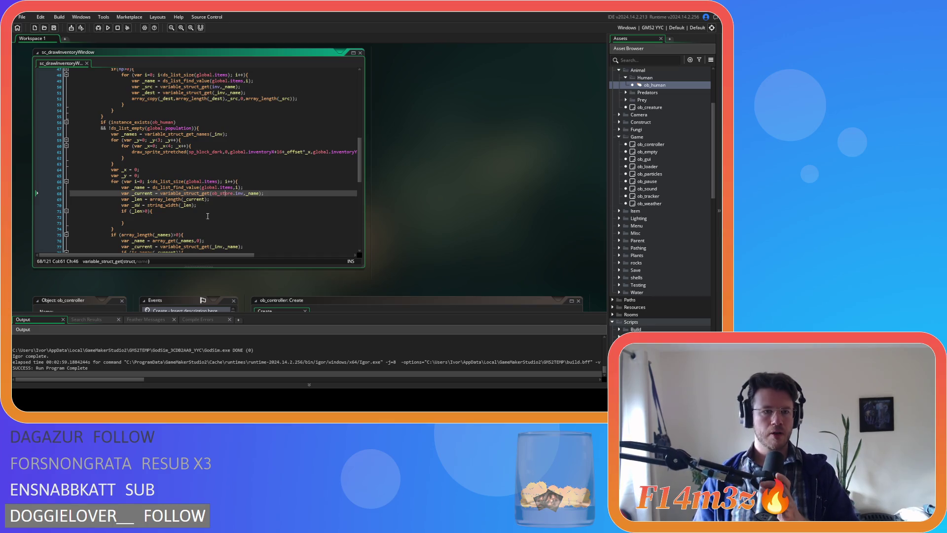
pyautogui.scroll(-5, 207, 216)
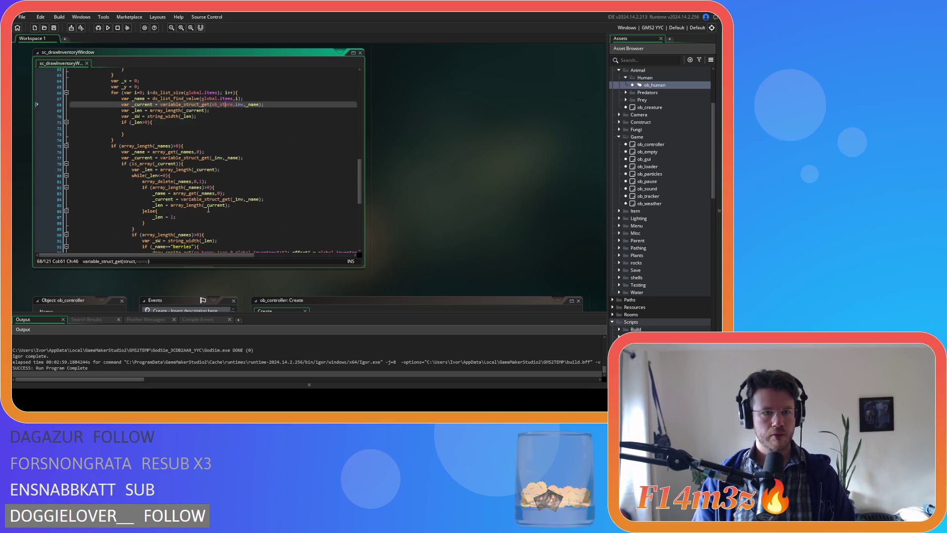
pyautogui.scroll(-5, 208, 210)
pyautogui.scroll(-4, 223, 221)
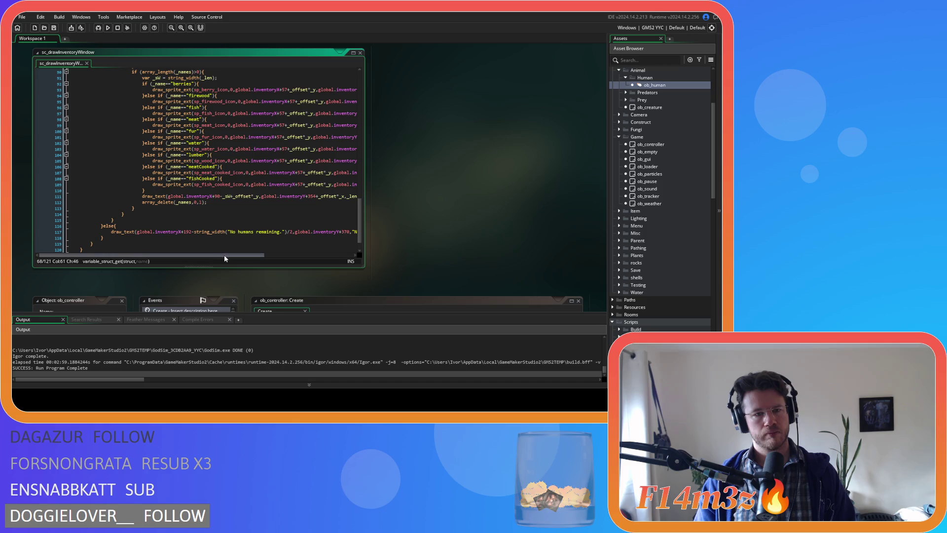
pyautogui.moveTo(250, 254)
pyautogui.mouseDown()
pyautogui.moveTo(291, 261)
pyautogui.moveTo(250, 259)
pyautogui.mouseUp()
pyautogui.scroll(12, 259, 233)
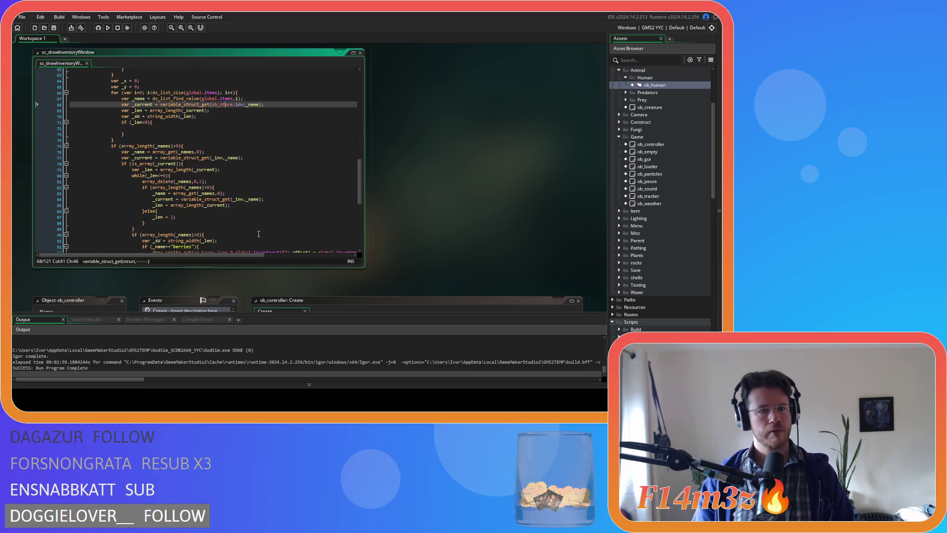
pyautogui.scroll(-8, 259, 234)
pyautogui.scroll(9, 257, 230)
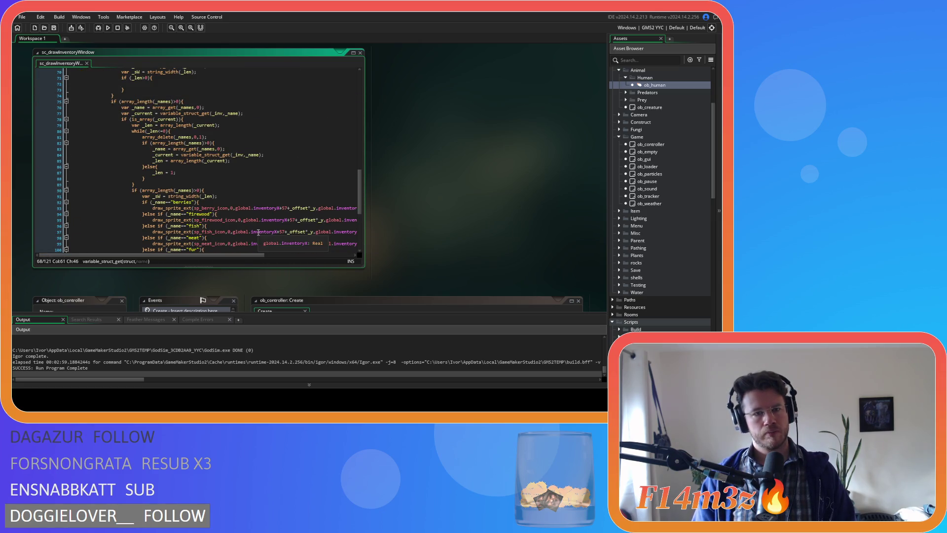
pyautogui.scroll(5, 251, 221)
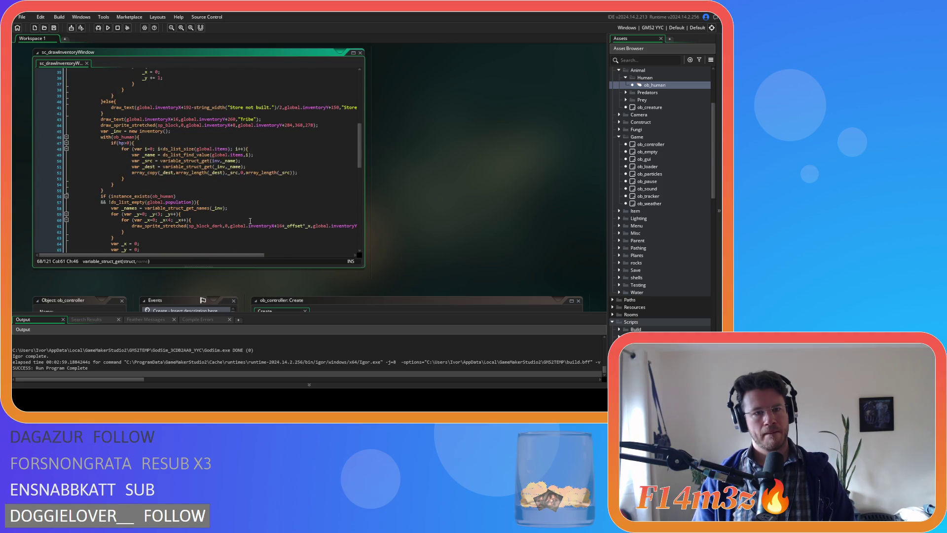
pyautogui.scroll(1, 250, 221)
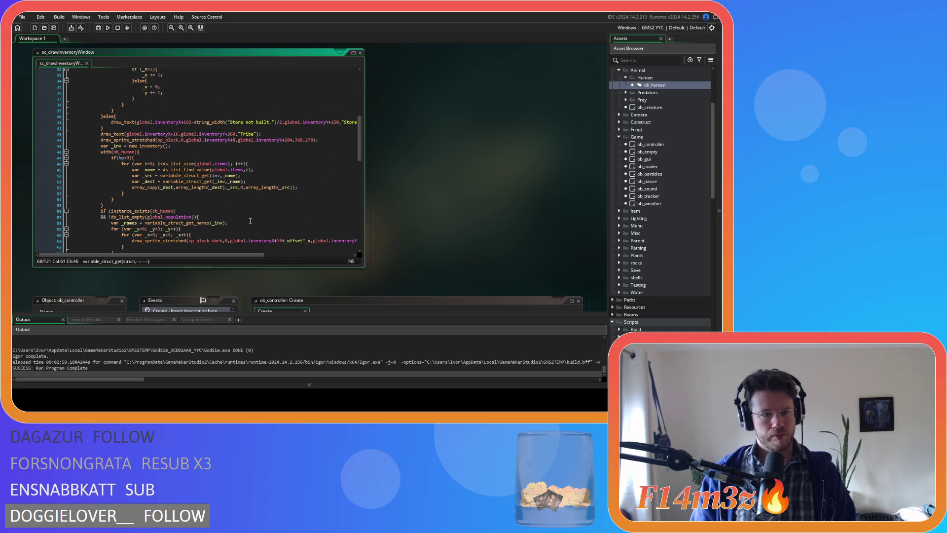
pyautogui.scroll(4, 250, 221)
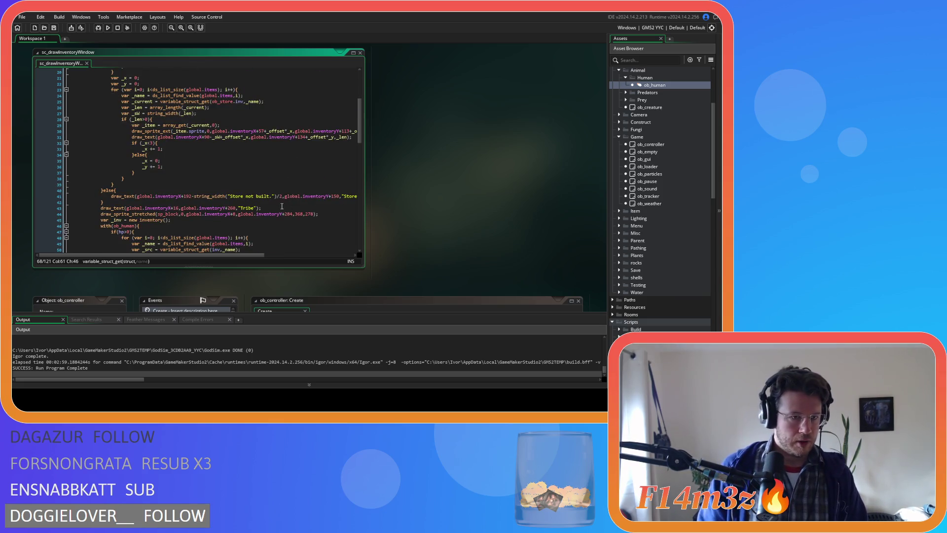
pyautogui.scroll(2, 286, 184)
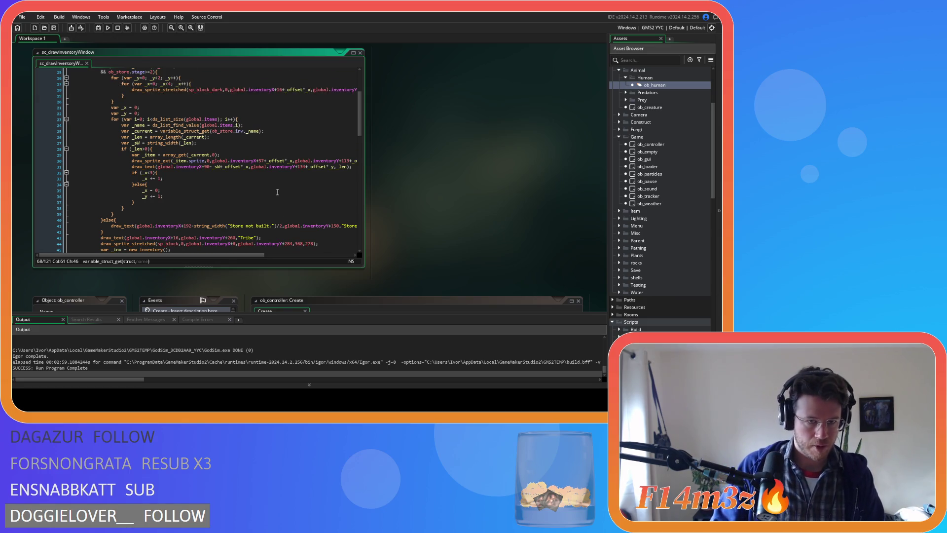
pyautogui.moveTo(239, 256); pyautogui.dragTo(292, 252)
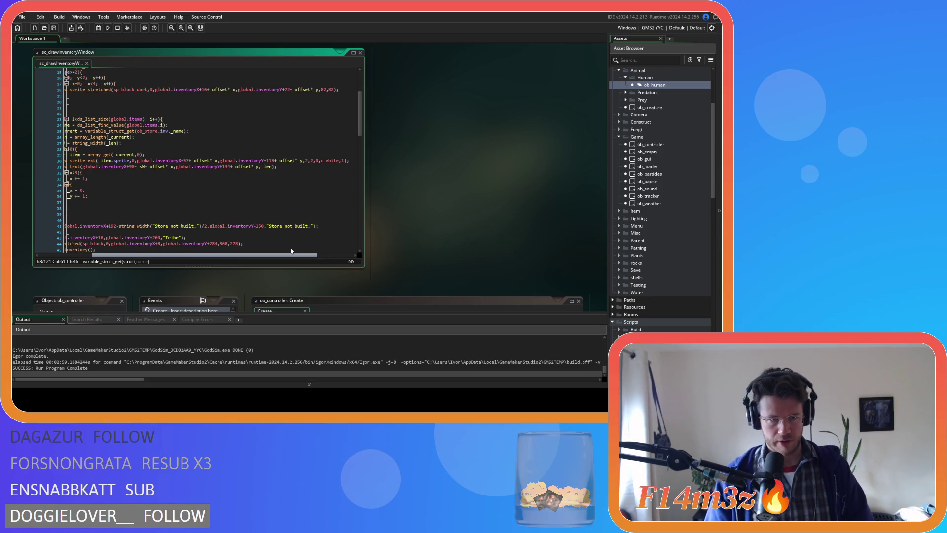
# - Select the store's item-icon drawing lines 29–37
pyautogui.moveTo(291, 250); pyautogui.dragTo(259, 248)
pyautogui.scroll(-15, 262, 217)
pyautogui.scroll(-4, 263, 208)
pyautogui.click(260, 171)
pyautogui.moveTo(256, 256)
pyautogui.mouseDown()
pyautogui.moveTo(314, 254)
pyautogui.moveTo(270, 254)
pyautogui.moveTo(267, 244)
pyautogui.mouseUp()
pyautogui.scroll(3, 266, 244)
pyautogui.scroll(20, 272, 230)
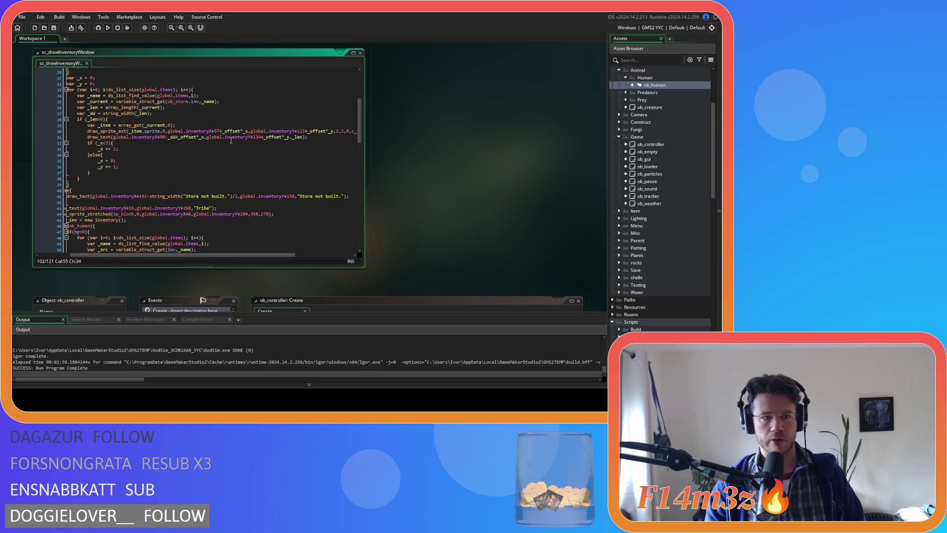
pyautogui.moveTo(95, 174); pyautogui.dragTo(85, 126)
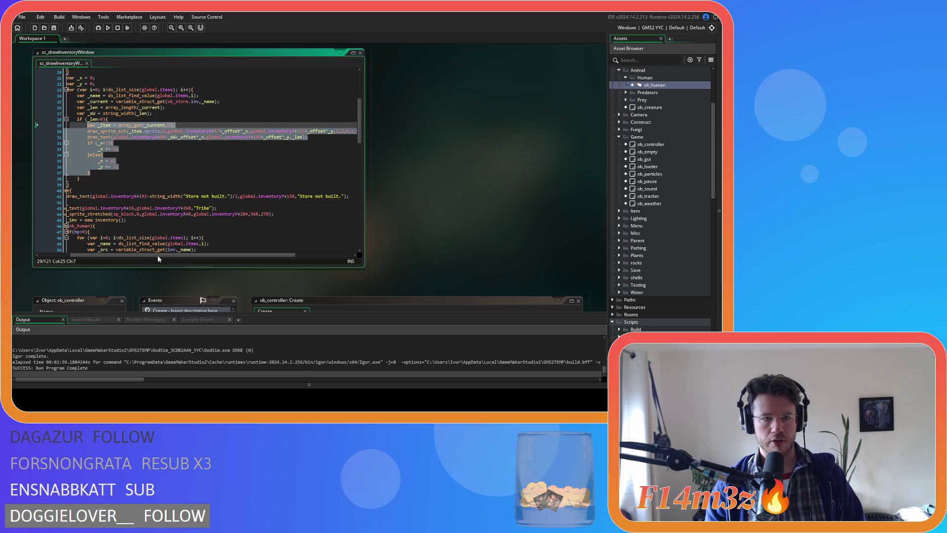
# - Paste the item-drawing code into the empty if (_len>0) block
pyautogui.scroll(-10, 176, 207)
pyautogui.scroll(-3, 176, 207)
pyautogui.click(172, 144)
pyautogui.hotkey('ctrl', 'v')
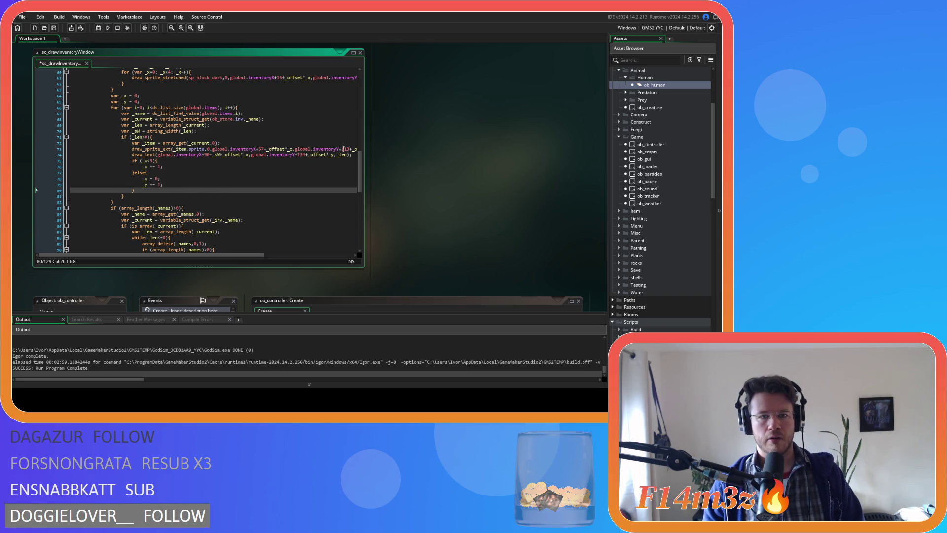
# - Change the 134 offsets on the sprite and item-count lines to 333/354, and save
pyautogui.doubleClick(347, 148)
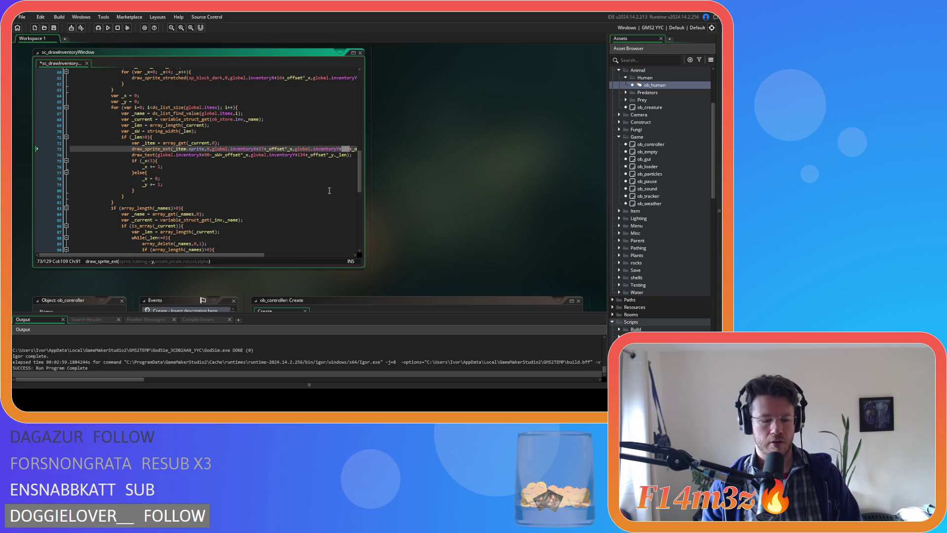
pyautogui.scroll(-10, 327, 190)
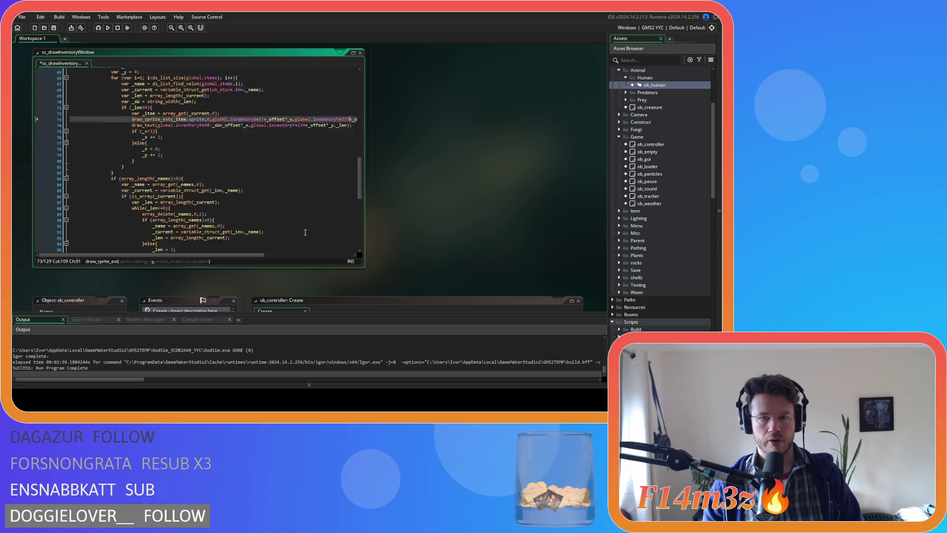
pyautogui.moveTo(220, 254); pyautogui.dragTo(304, 256)
pyautogui.scroll(-4, 288, 229)
pyautogui.moveTo(245, 254); pyautogui.dragTo(149, 255)
pyautogui.scroll(13, 270, 207)
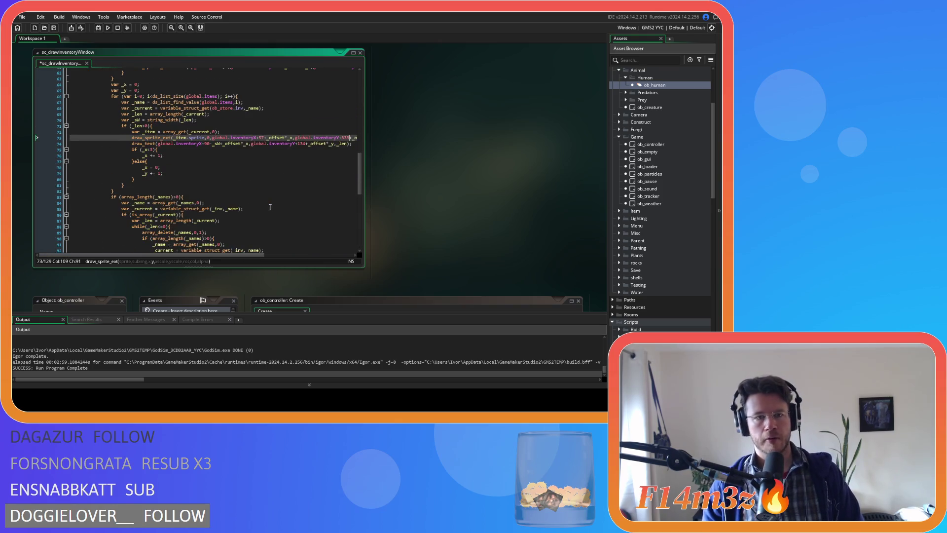
pyautogui.doubleClick(301, 144)
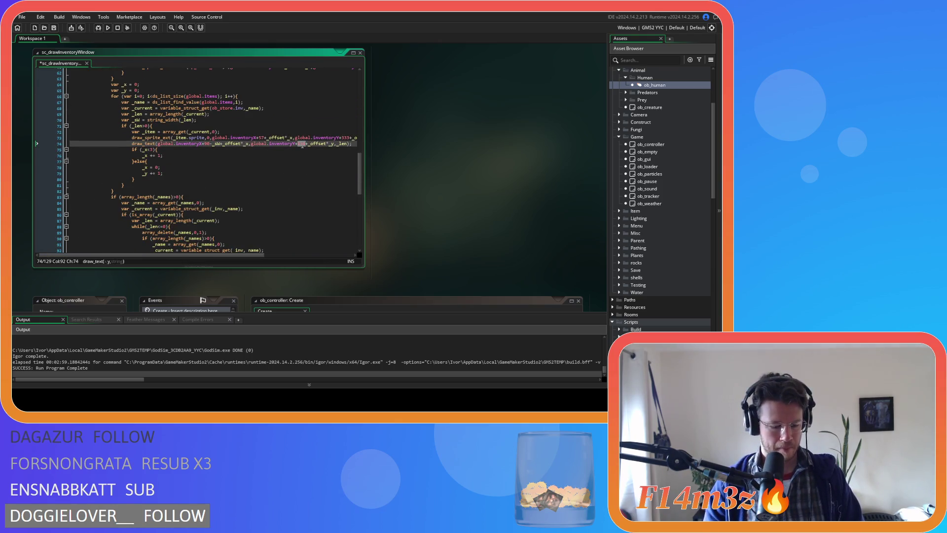
pyautogui.hotkey('ctrl', 's')
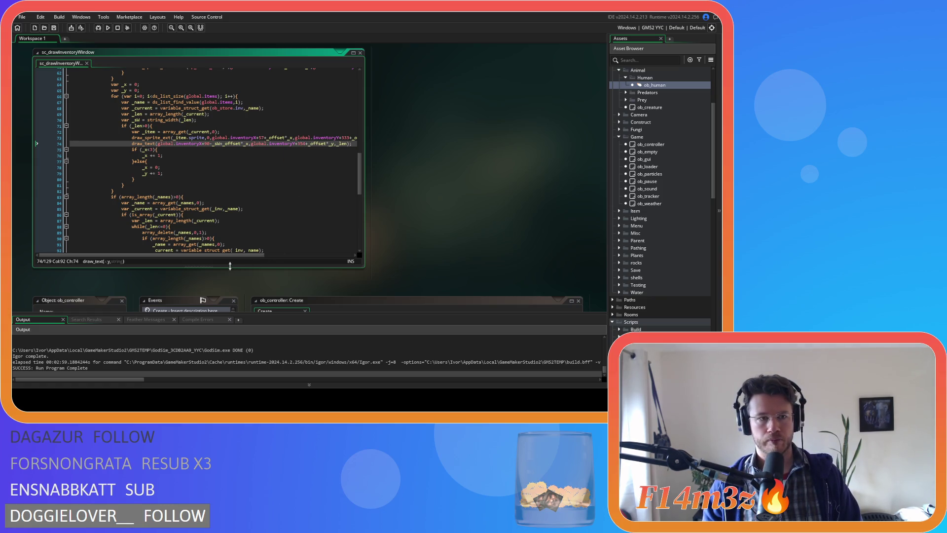
# - Replace ob_store.inv with _inv in the variable_struct_get item lookup, and save
pyautogui.press('Up')
pyautogui.press('Up')
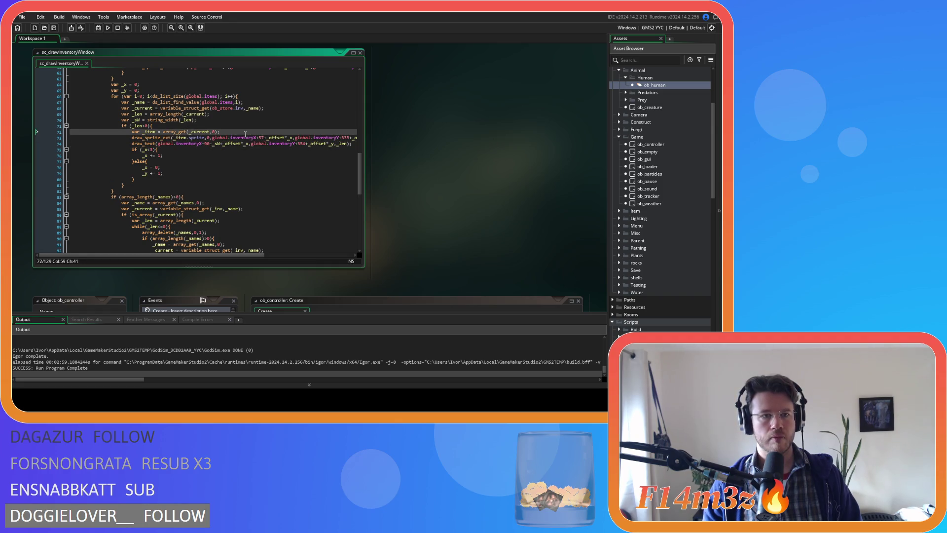
pyautogui.doubleClick(228, 108)
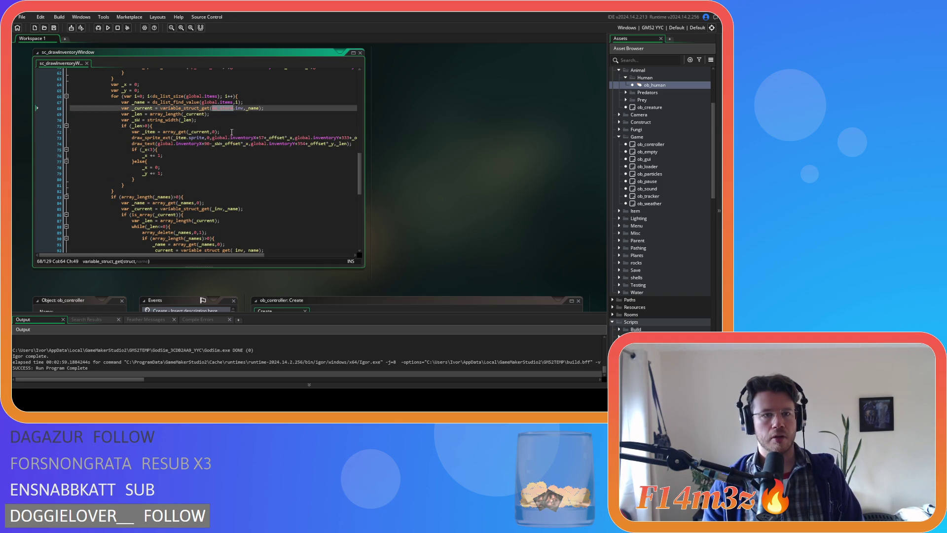
pyautogui.press('Delete')
pyautogui.press('Delete')
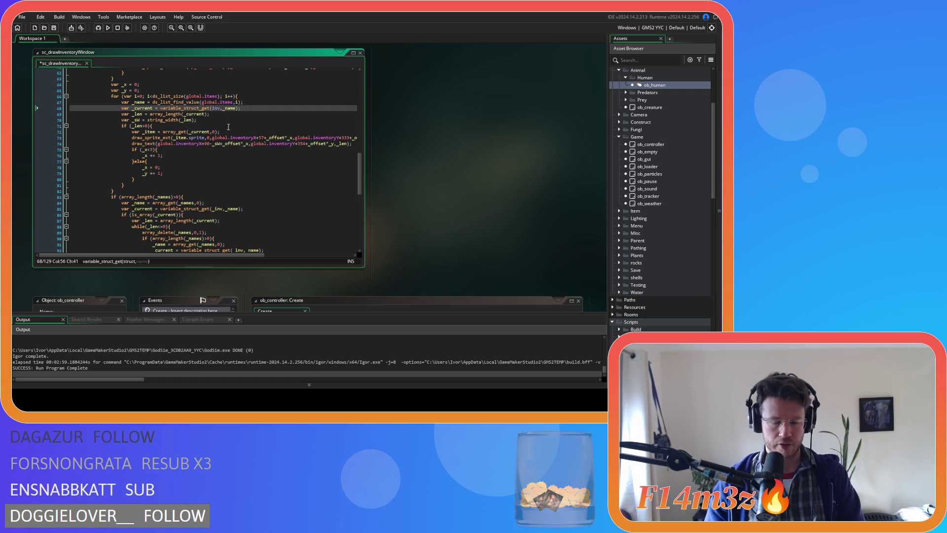
pyautogui.write('_')
pyautogui.click(255, 107)
pyautogui.hotkey('ctrl', 's')
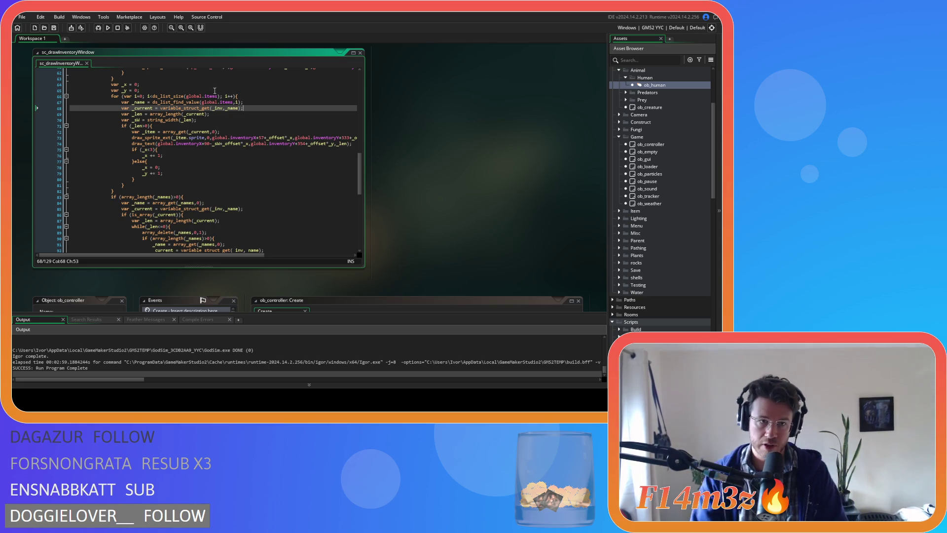
pyautogui.press('Down')
pyautogui.press('Down')
pyautogui.scroll(3, 231, 131)
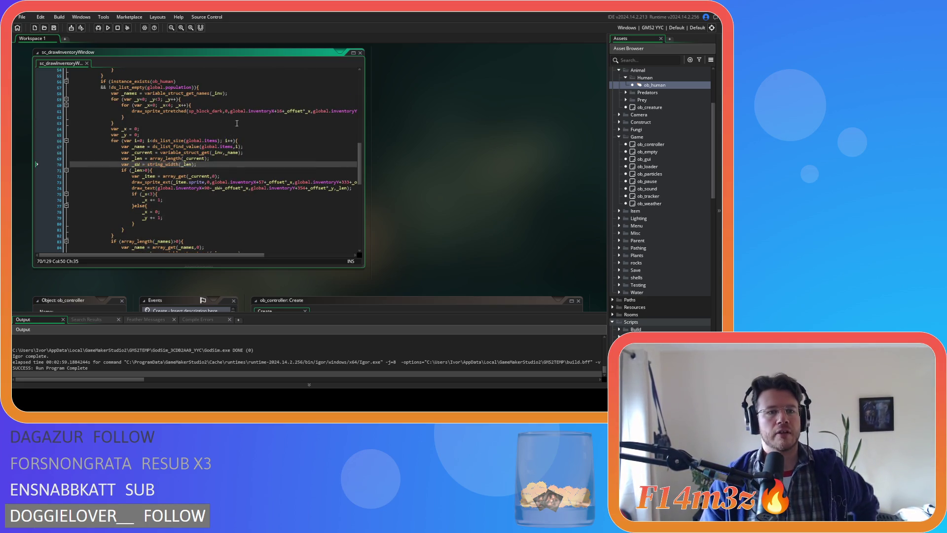
# - Review the with(ob_human) block's array_copy call, _dest lookup, hp and global.population checks
pyautogui.scroll(2, 231, 132)
pyautogui.scroll(5, 229, 141)
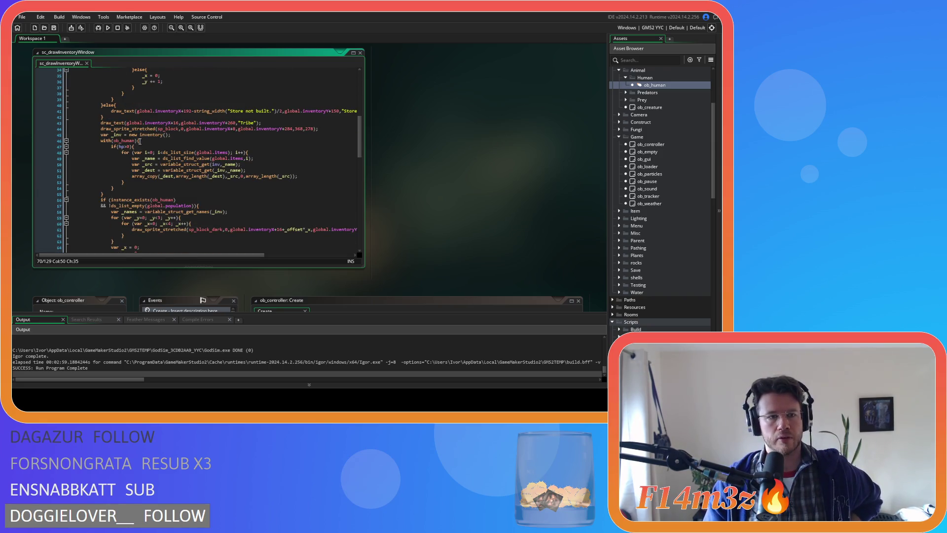
pyautogui.click(138, 141)
pyautogui.click(152, 176)
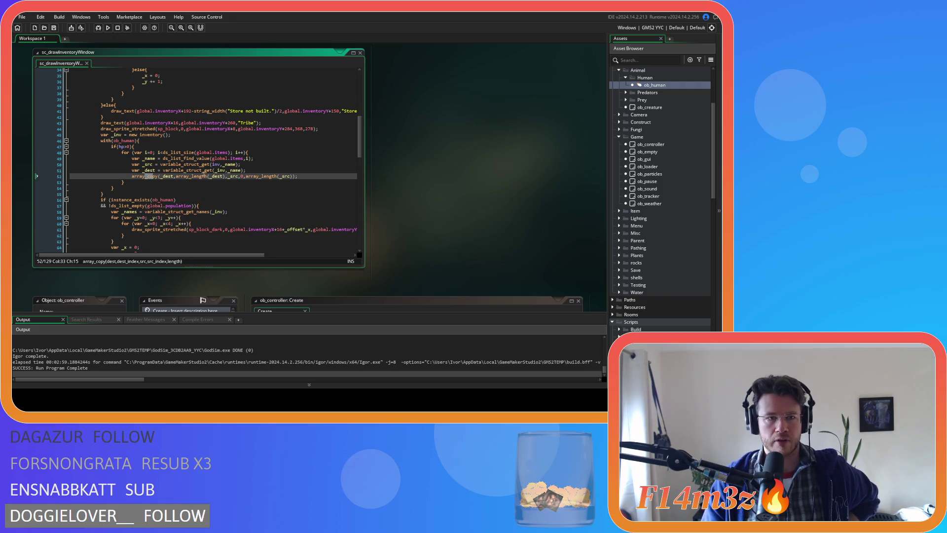
pyautogui.click(248, 170)
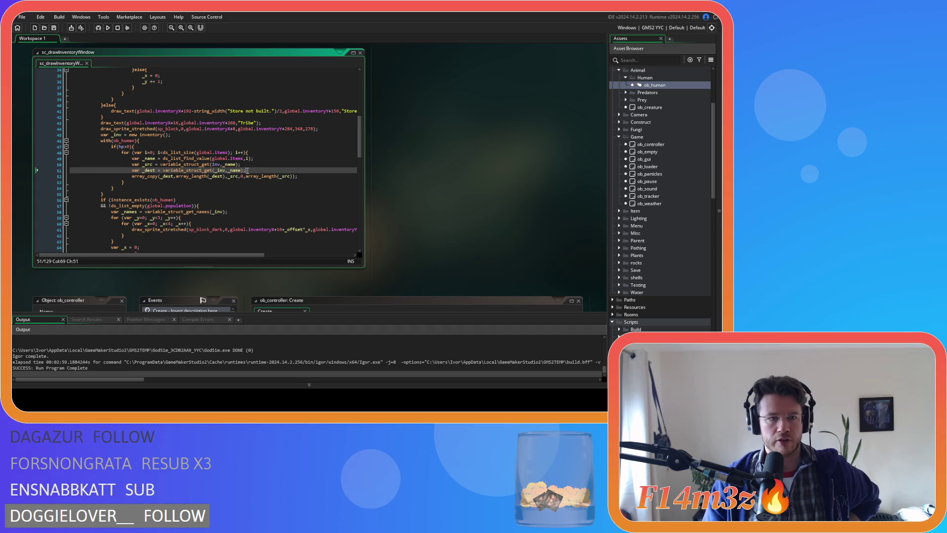
pyautogui.scroll(-5, 248, 170)
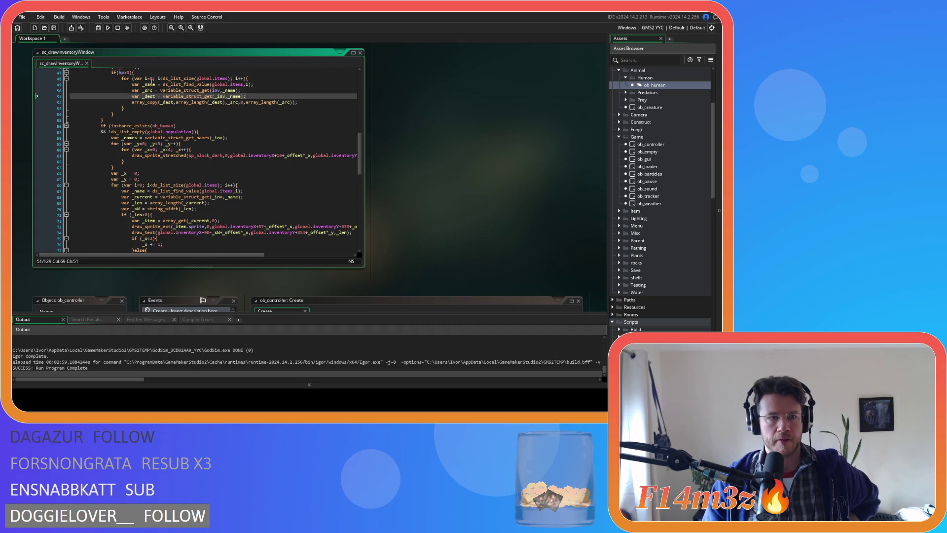
pyautogui.scroll(2, 153, 82)
pyautogui.click(119, 103)
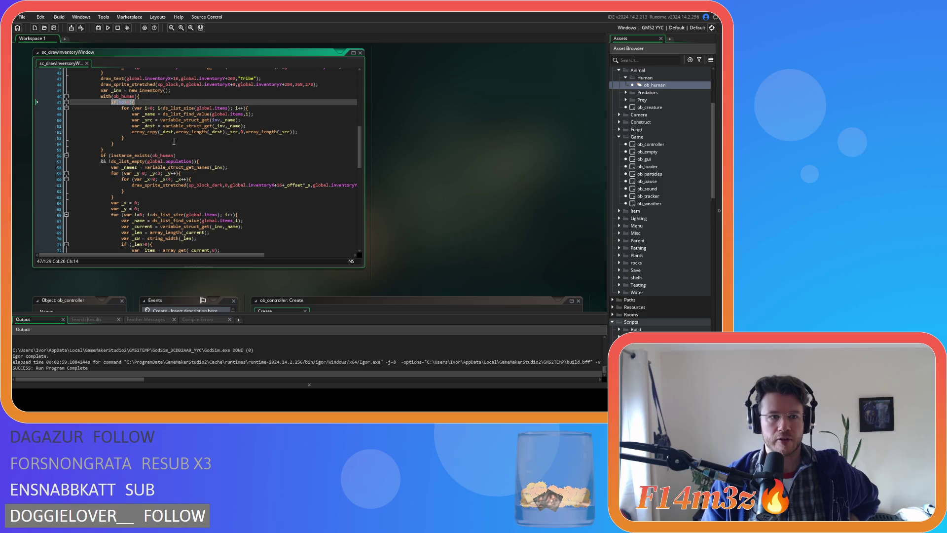
pyautogui.scroll(-2, 173, 141)
pyautogui.click(198, 132)
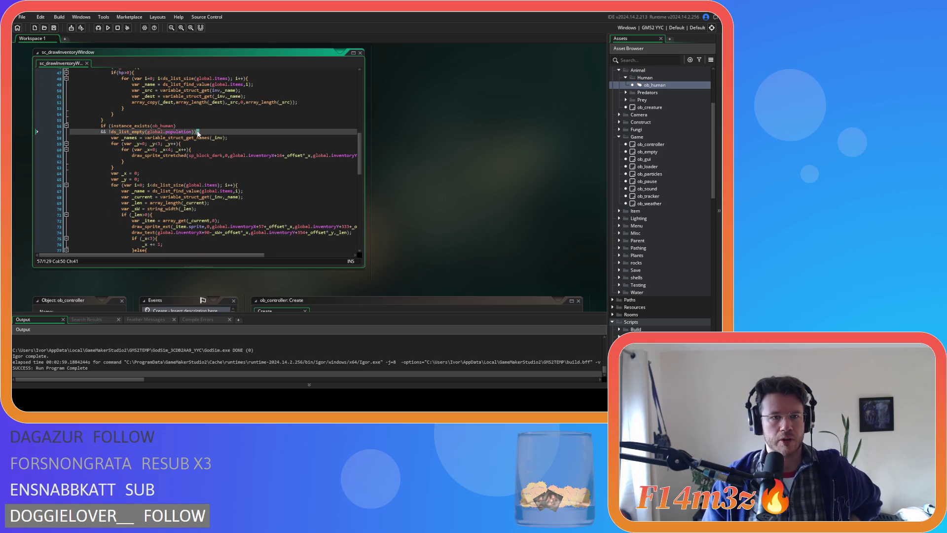
pyautogui.scroll(-2, 236, 130)
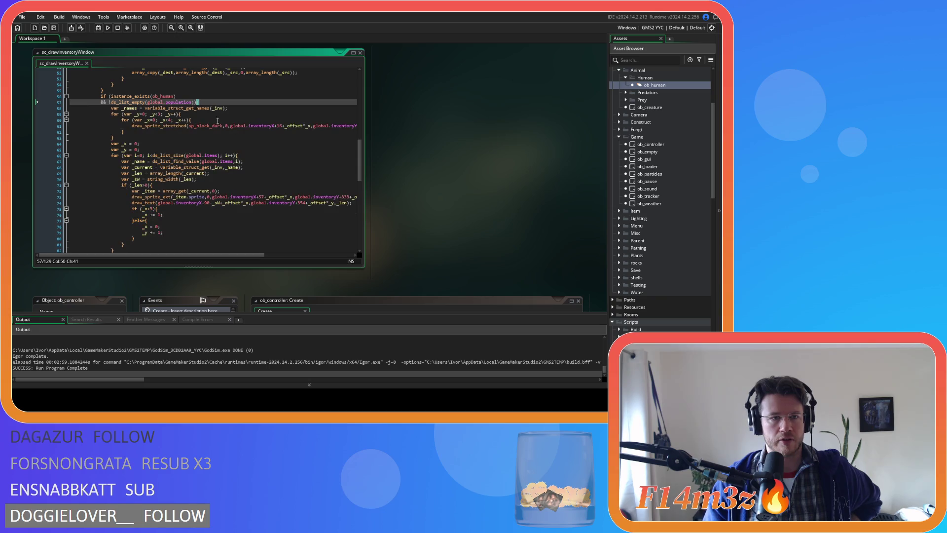
# - Inspect the nested grid-drawing loops and the variable_struct_get_names call
pyautogui.moveTo(199, 102); pyautogui.dragTo(53, 98)
pyautogui.click(225, 119)
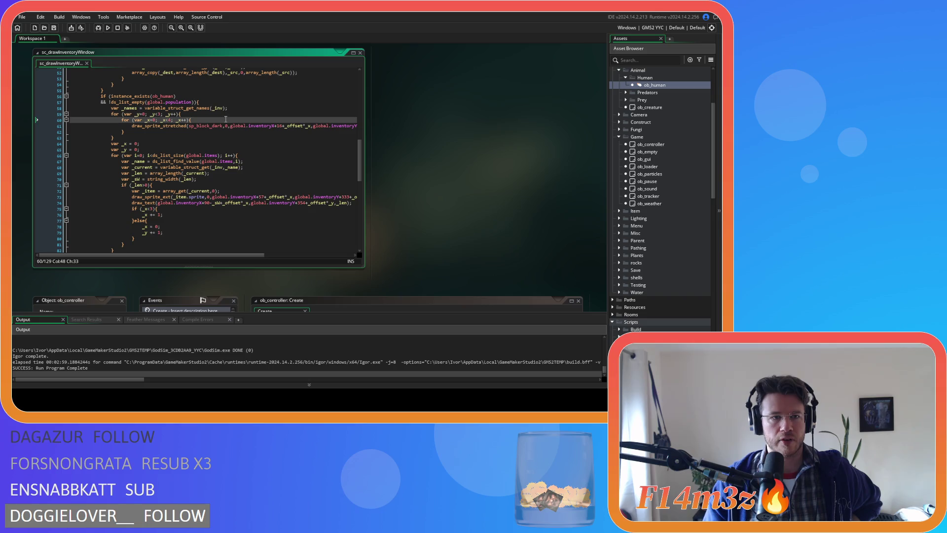
pyautogui.scroll(-1, 226, 119)
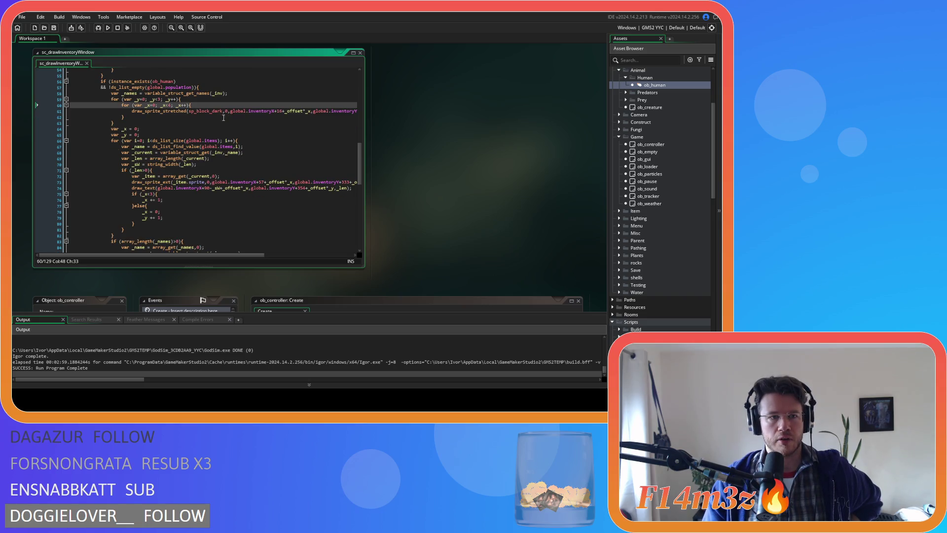
pyautogui.moveTo(160, 123); pyautogui.dragTo(106, 99)
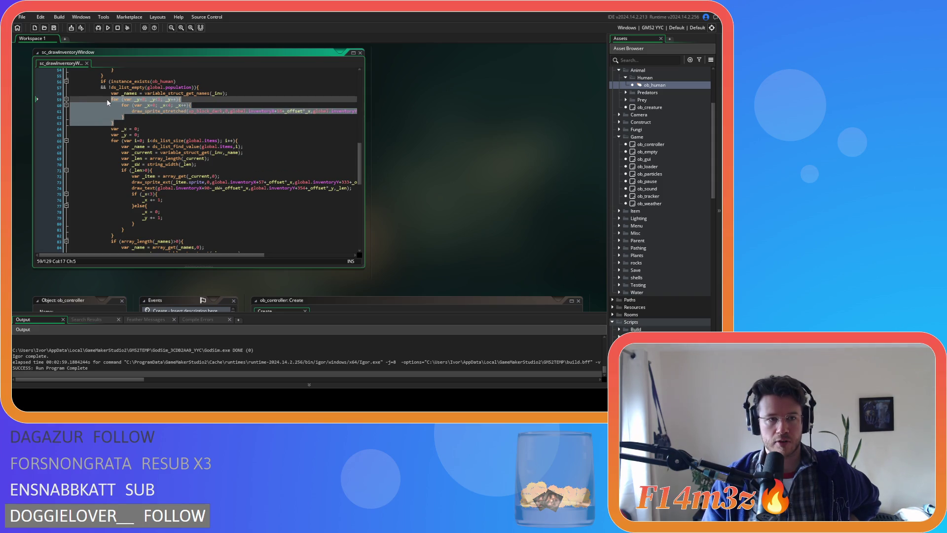
pyautogui.click(172, 95)
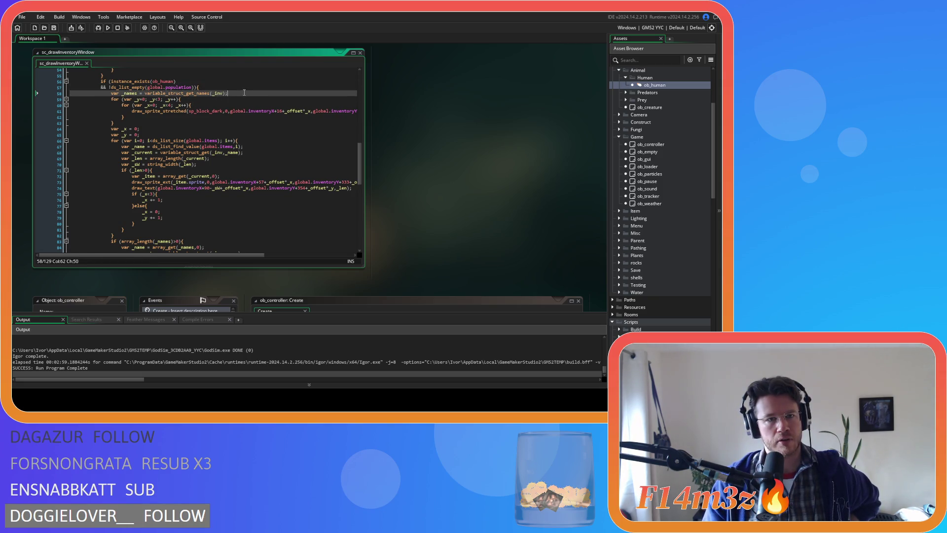
pyautogui.click(53, 99)
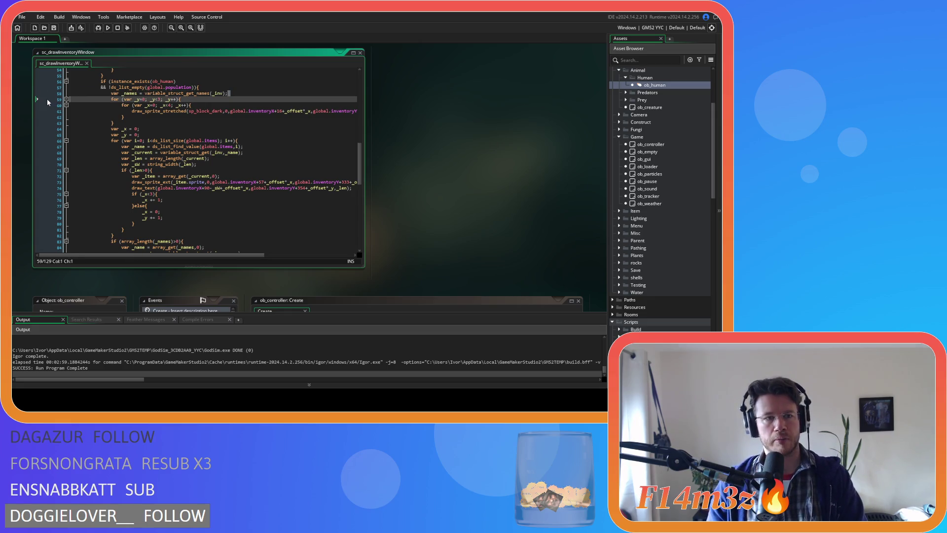
# - Delete the line 'var _names = variable_struct_get_names(_inv);' and check the code below
pyautogui.moveTo(241, 93); pyautogui.dragTo(46, 94)
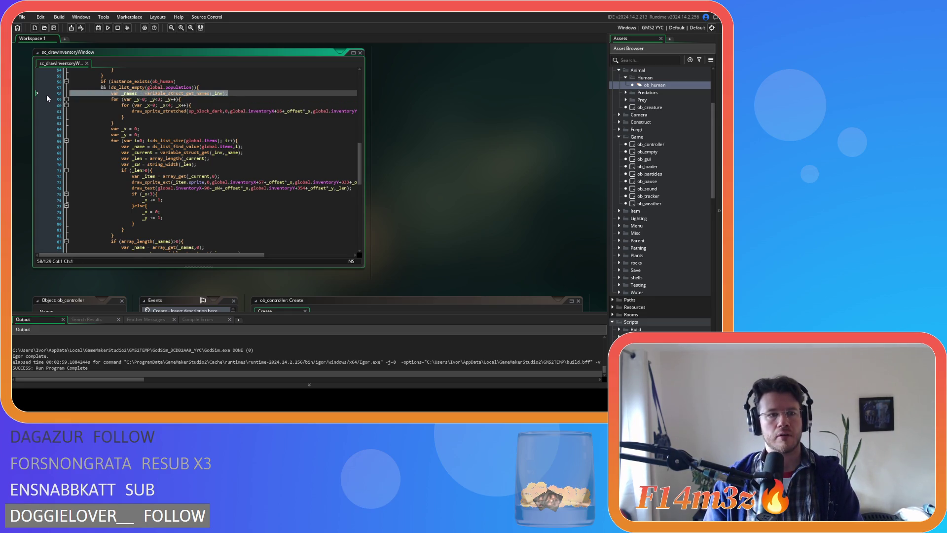
pyautogui.press('BackSpace')
pyautogui.press('BackSpace')
pyautogui.click(206, 121)
pyautogui.click(259, 129)
pyautogui.click(261, 132)
pyautogui.click(201, 106)
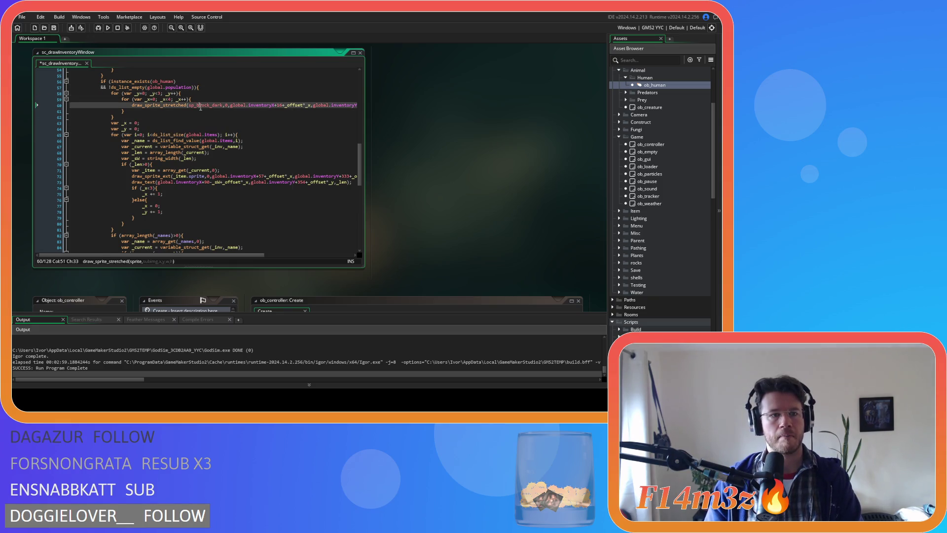
# - Review the new tribe loop: global.items header, _name lookup, _len>0 check, _item.sprite, grid wrapping
pyautogui.click(167, 125)
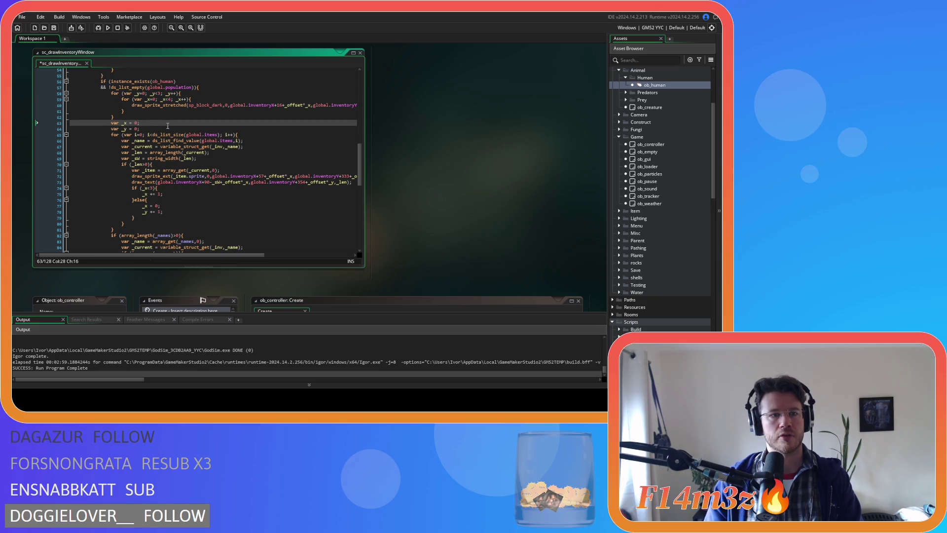
pyautogui.click(148, 131)
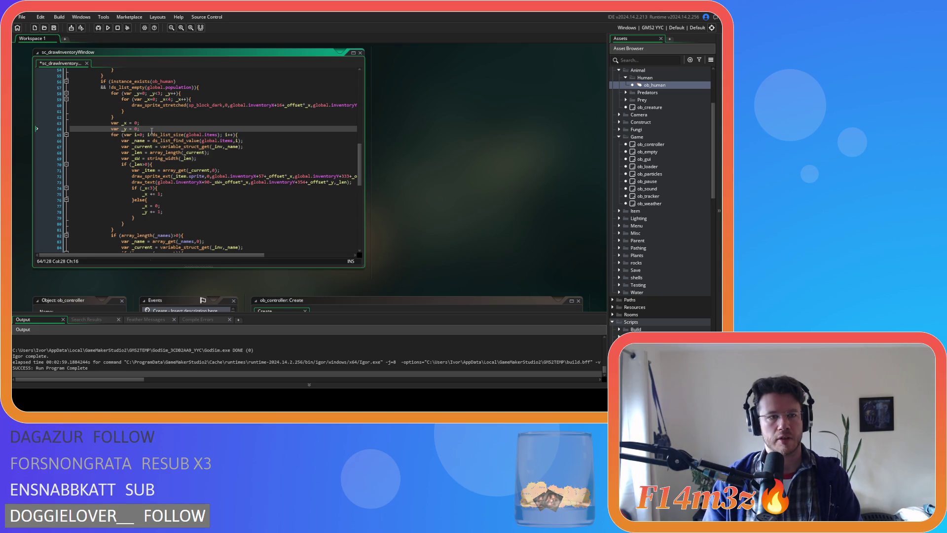
pyautogui.moveTo(186, 134); pyautogui.dragTo(220, 140)
pyautogui.click(264, 141)
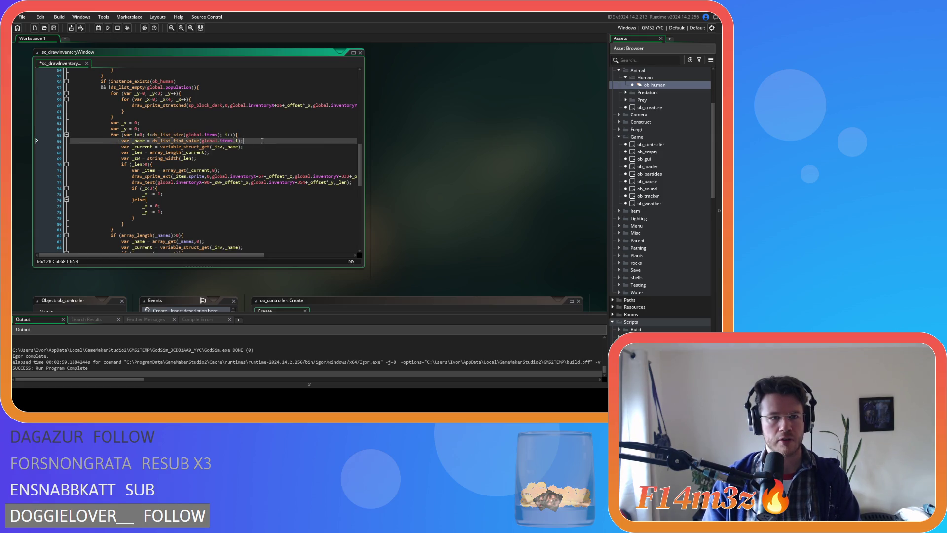
pyautogui.doubleClick(141, 141)
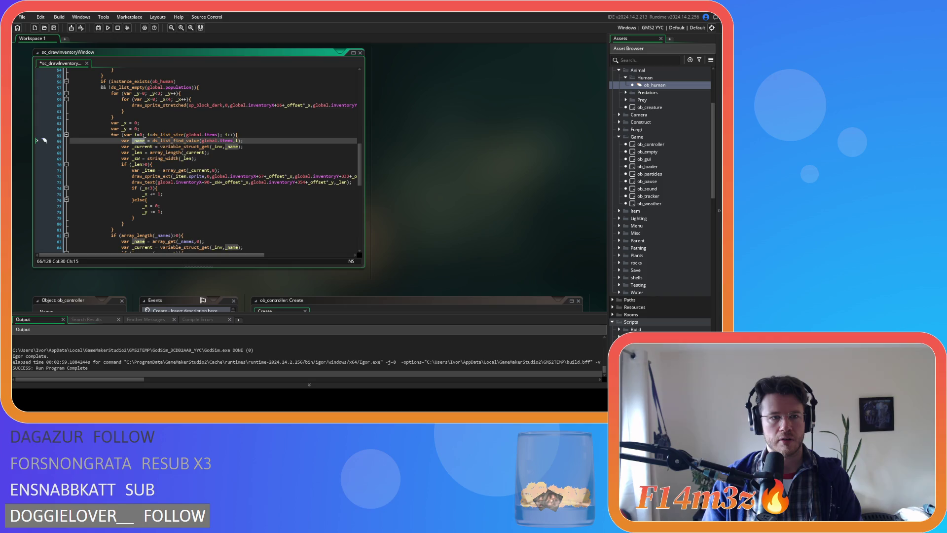
pyautogui.click(133, 146)
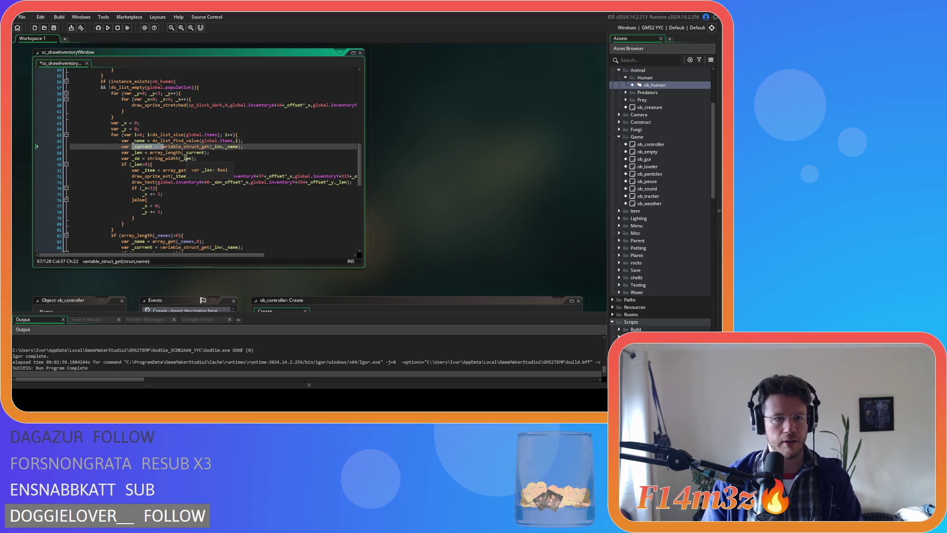
pyautogui.click(221, 162)
pyautogui.moveTo(129, 165); pyautogui.dragTo(159, 164)
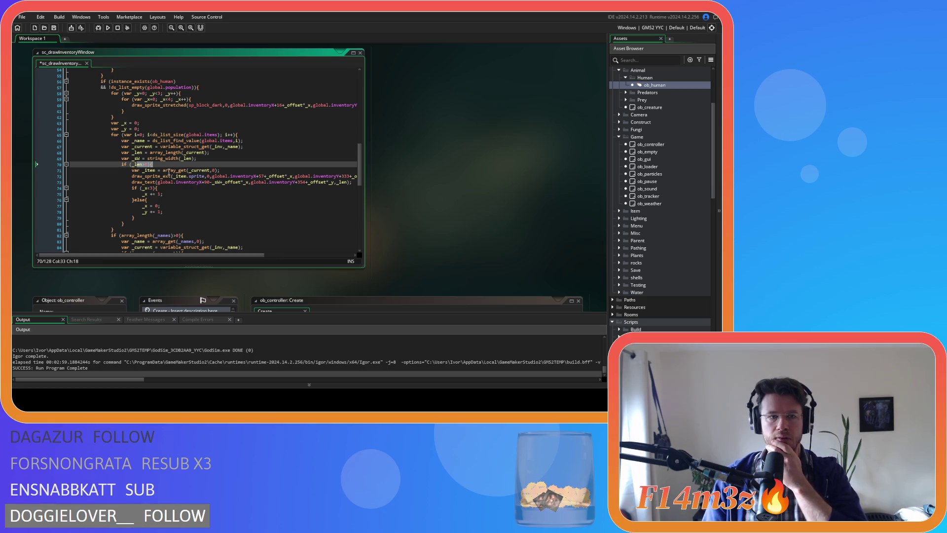
pyautogui.moveTo(175, 176); pyautogui.dragTo(253, 185)
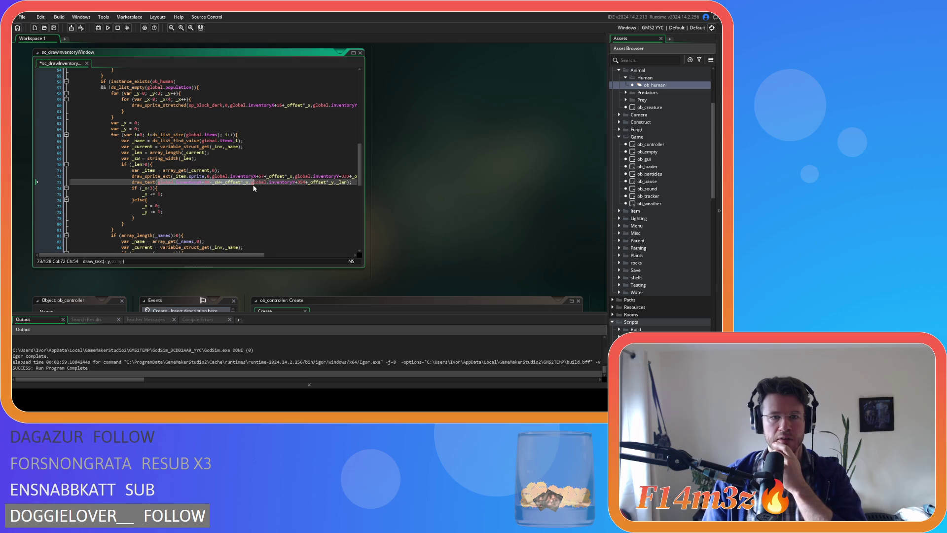
pyautogui.moveTo(133, 188); pyautogui.dragTo(174, 215)
pyautogui.click(160, 194)
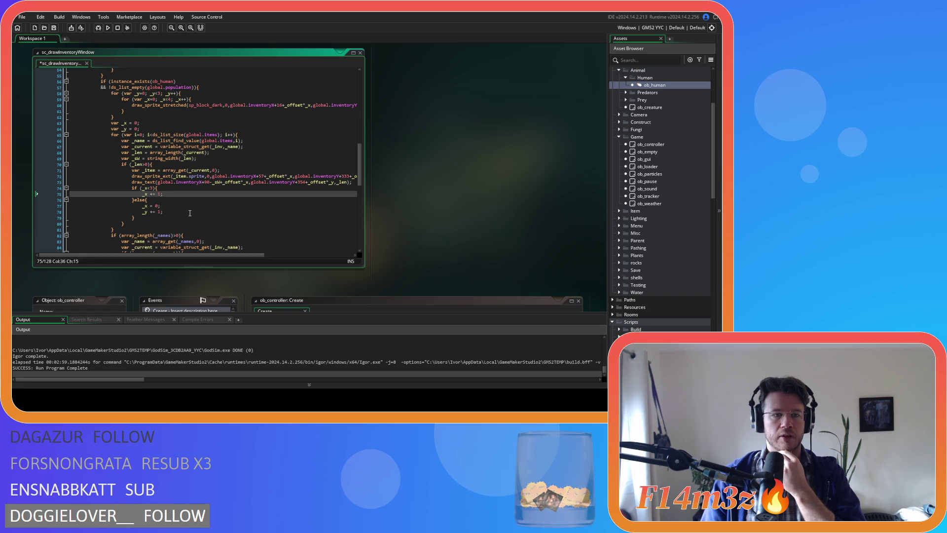
pyautogui.press('Up')
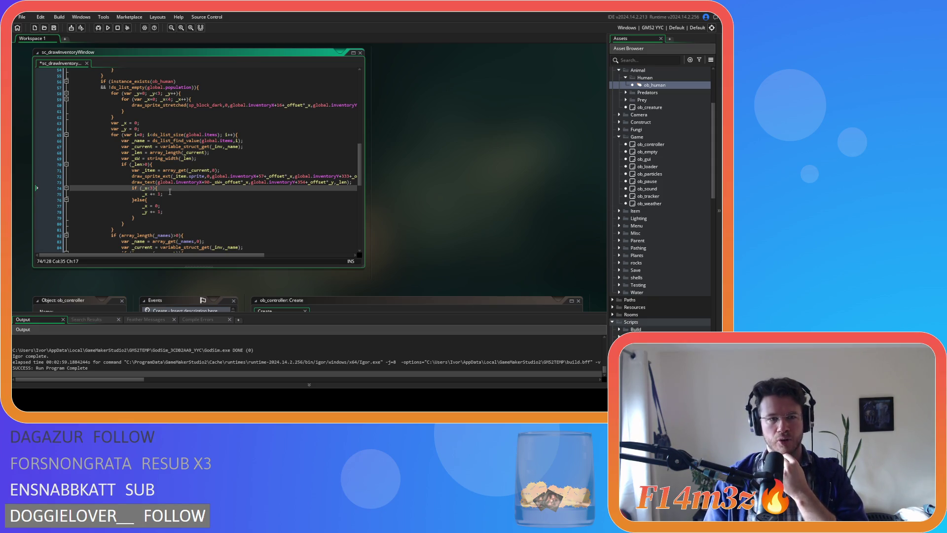
# - Delete the old if (array_length(_names)>0) icon drawing block, leaving 87 lines
pyautogui.scroll(-3, 165, 202)
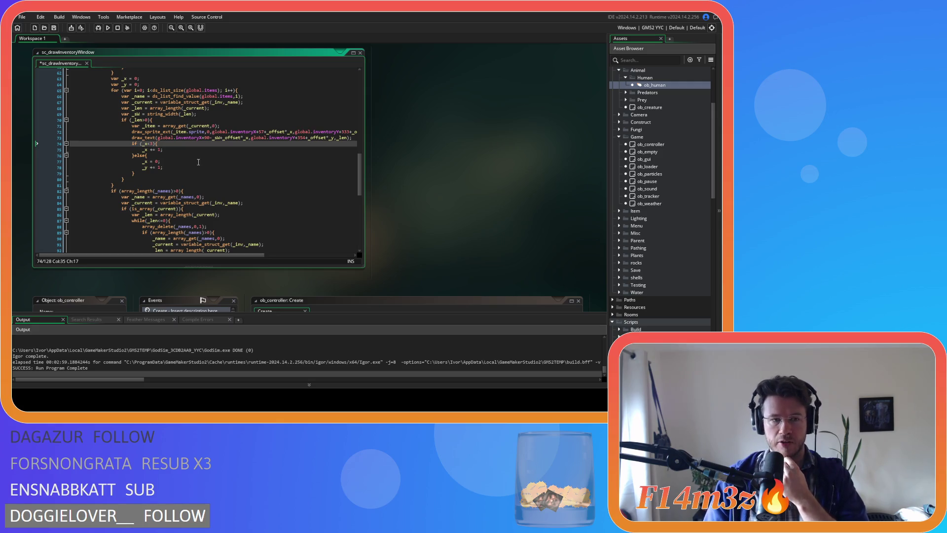
pyautogui.scroll(-5, 196, 161)
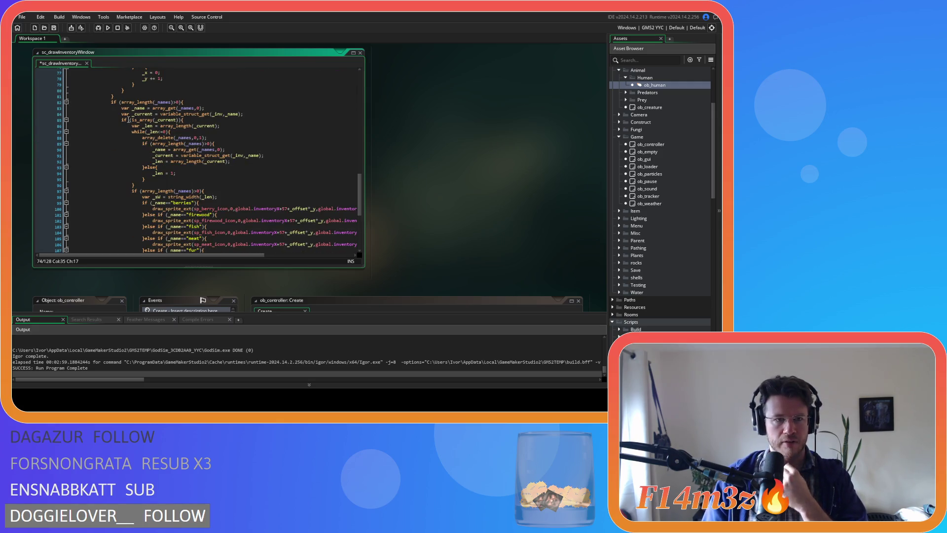
pyautogui.click(186, 100)
pyautogui.scroll(-8, 192, 123)
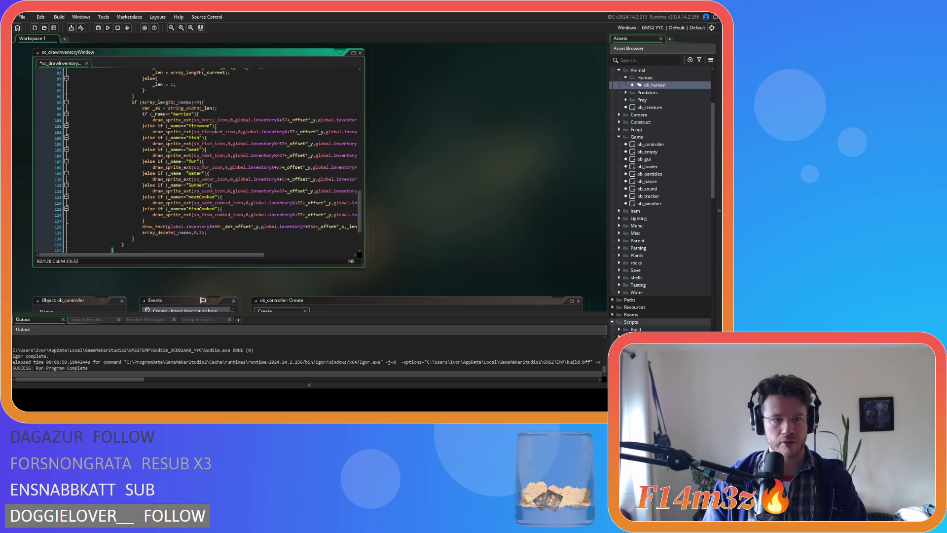
pyautogui.moveTo(120, 193)
pyautogui.mouseDown()
pyautogui.moveTo(69, 153)
pyautogui.moveTo(46, 111)
pyautogui.mouseUp()
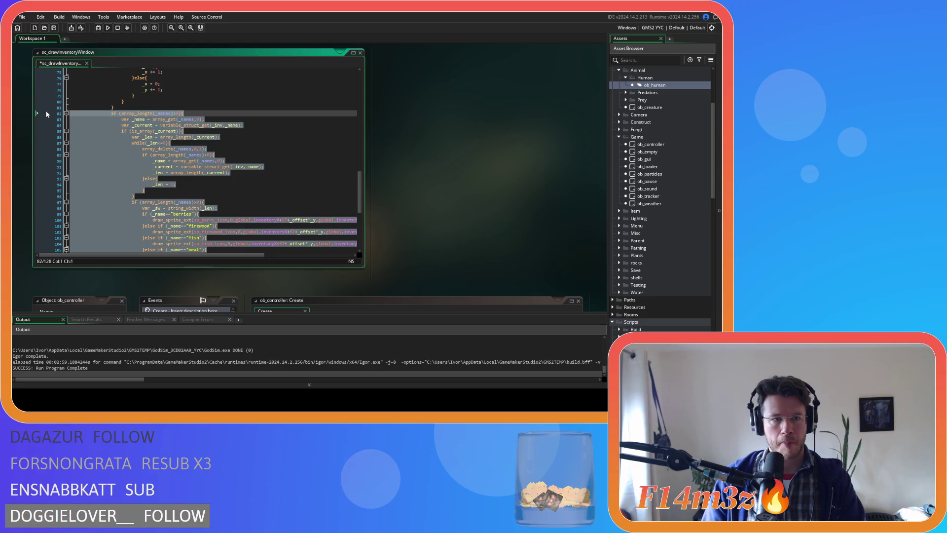
pyautogui.press('Delete')
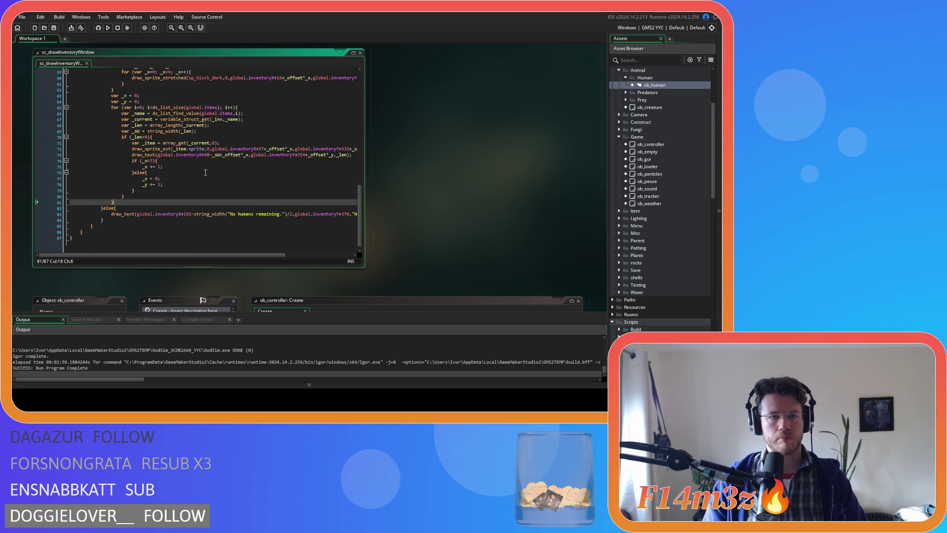
pyautogui.scroll(15, 206, 172)
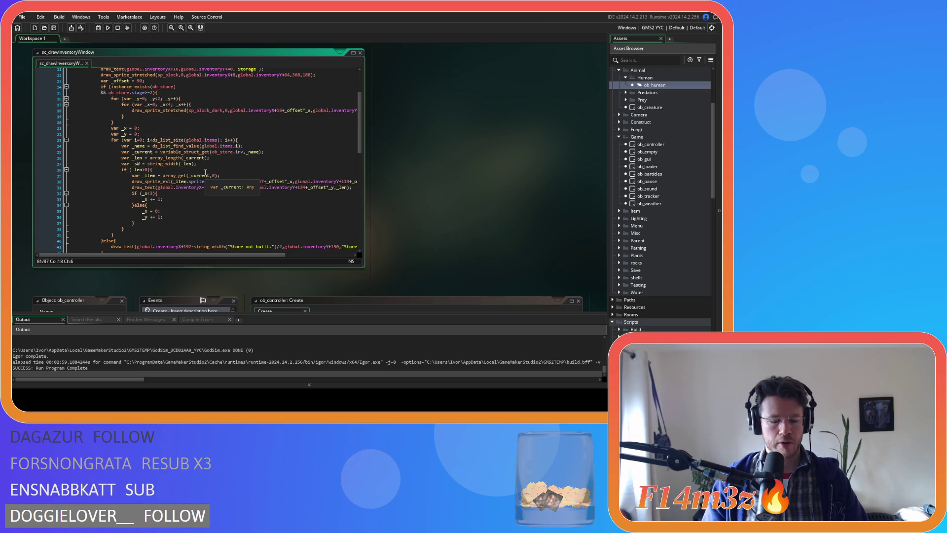
# - Stop the YYC build, set the output target to GMS2 VM, and rerun the game
pyautogui.press('F5')
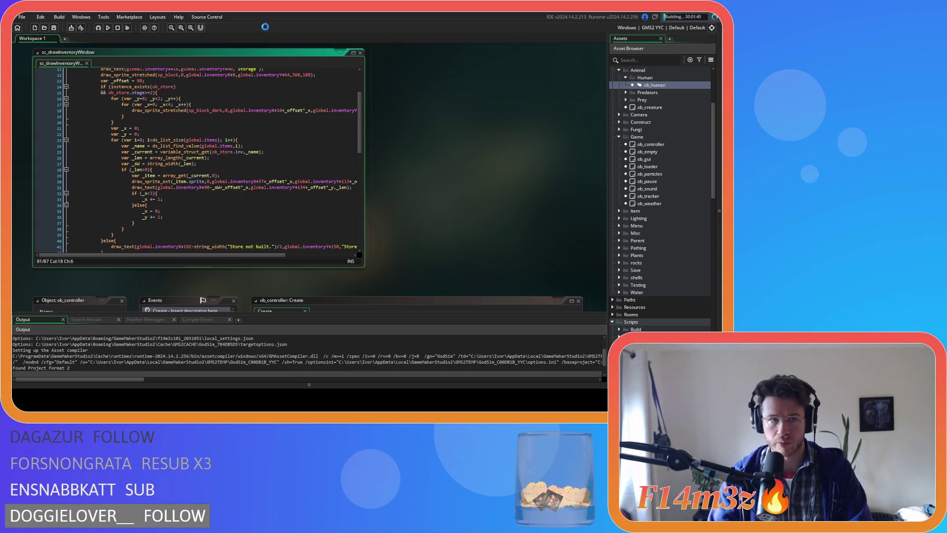
pyautogui.click(119, 28)
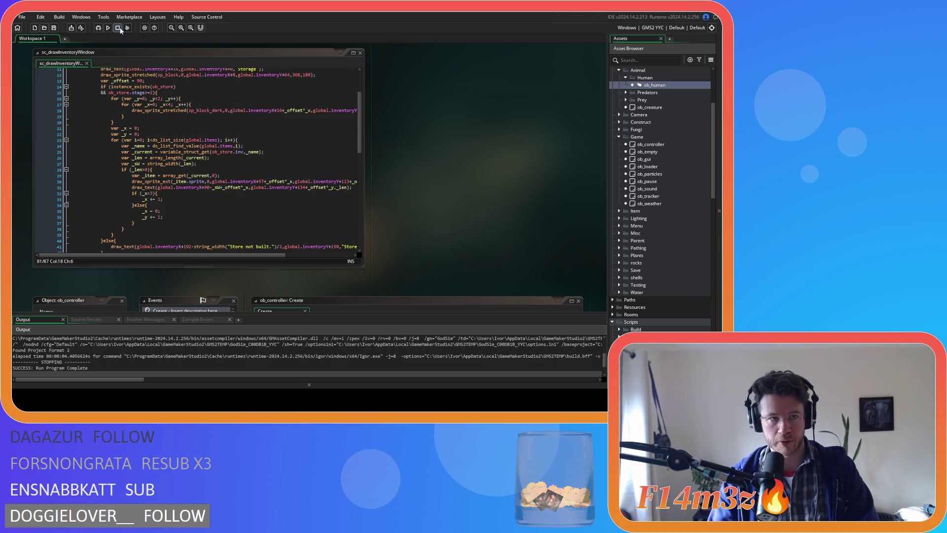
pyautogui.click(653, 28)
pyautogui.click(495, 47)
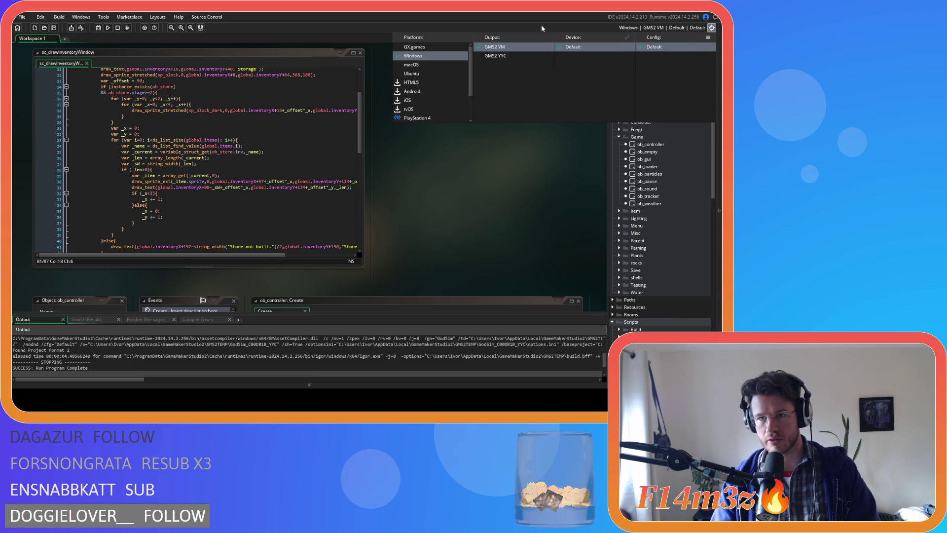
pyautogui.click(657, 28)
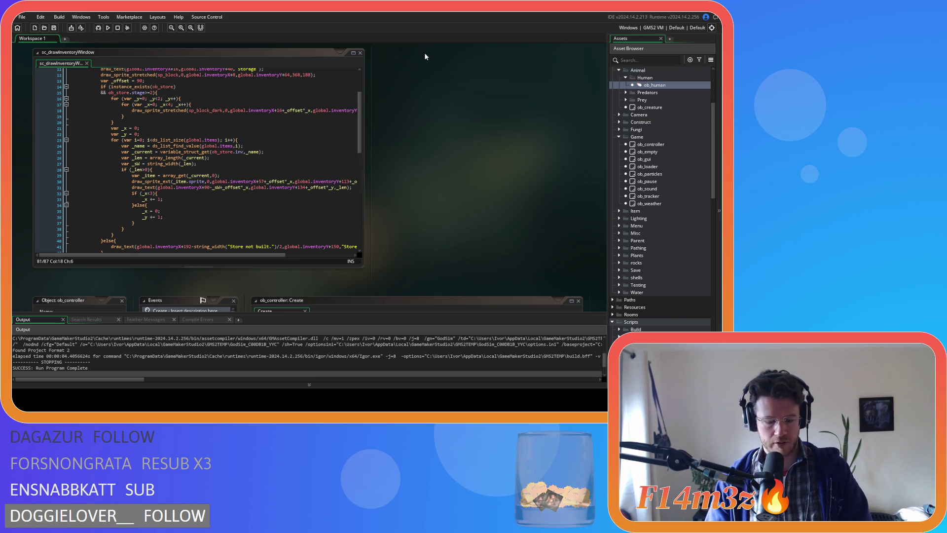
pyautogui.press('F5')
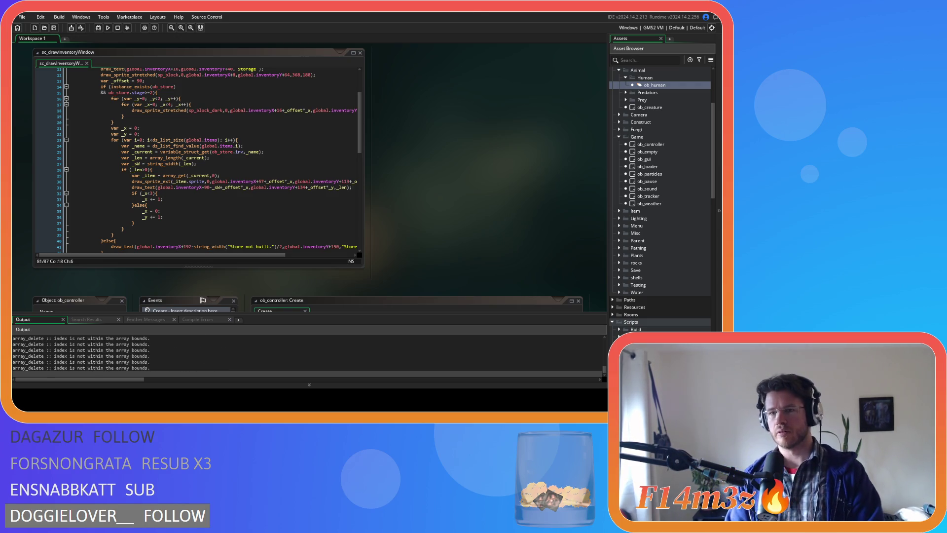
pyautogui.hotkey('alt', 'Tab')
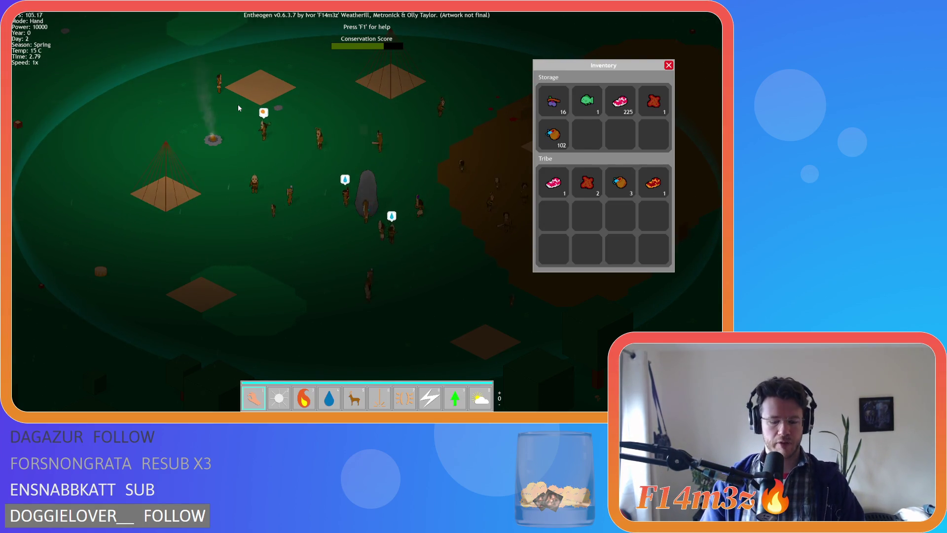
# - Close the inventory with Escape, then toggle it with the i key to see Tribe item counts
pyautogui.press('Escape')
pyautogui.press('i')
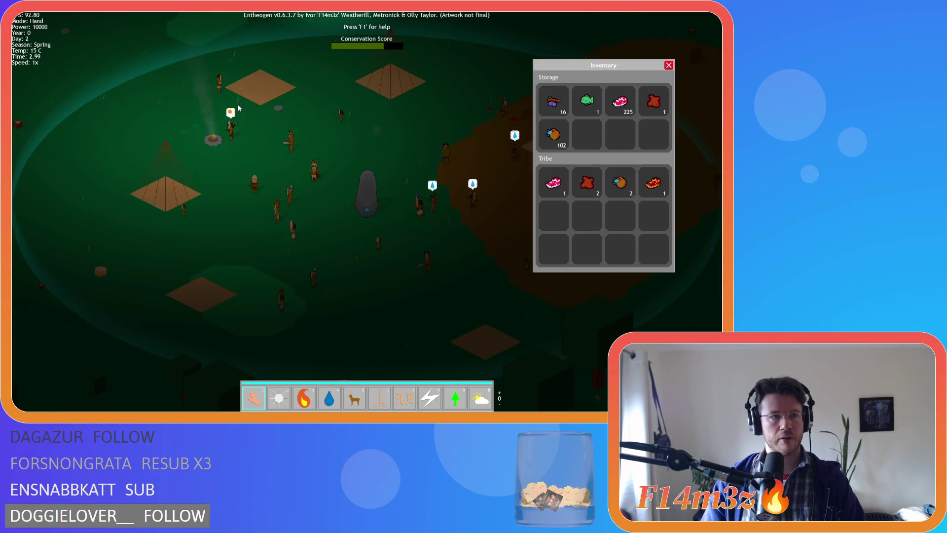
pyautogui.press('i')
pyautogui.press('i')
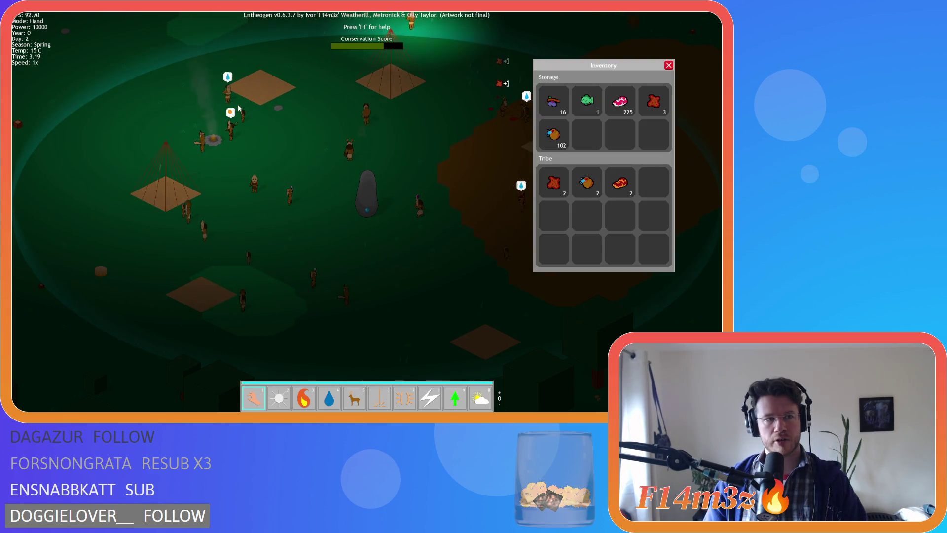
pyautogui.press('i')
pyautogui.press('i')
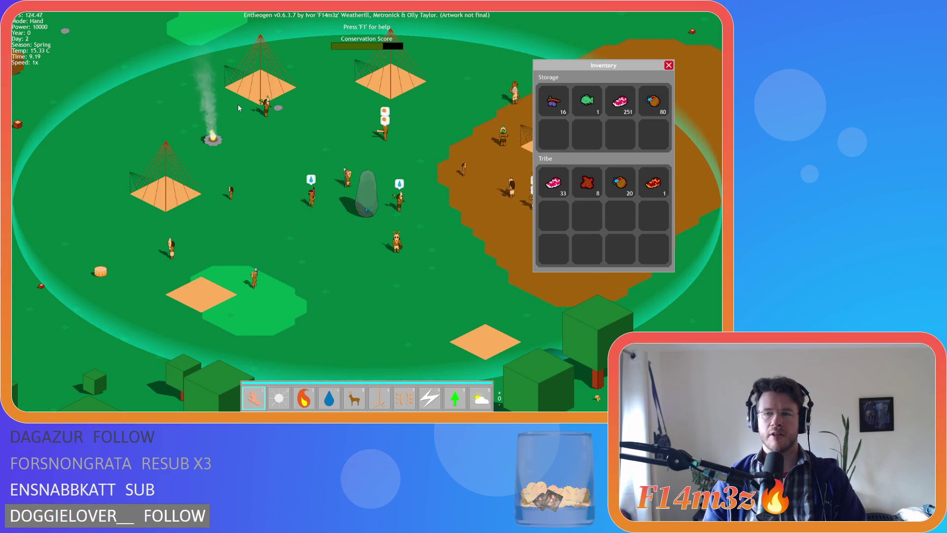
# - Pan and zoom around the Storage Tent and drag the Inventory window up and left
pyautogui.press('d')
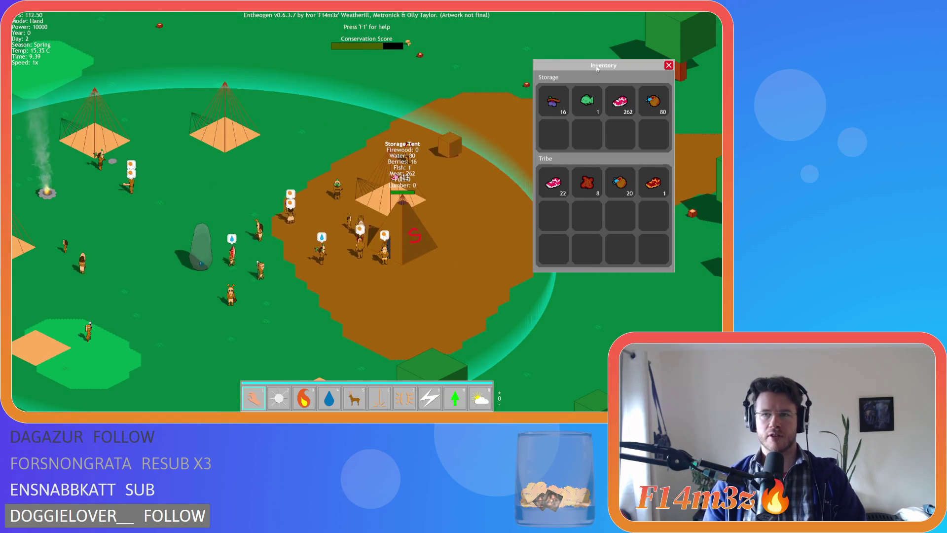
pyautogui.moveTo(596, 67)
pyautogui.mouseDown()
pyautogui.moveTo(587, 39)
pyautogui.moveTo(579, 58)
pyautogui.mouseUp()
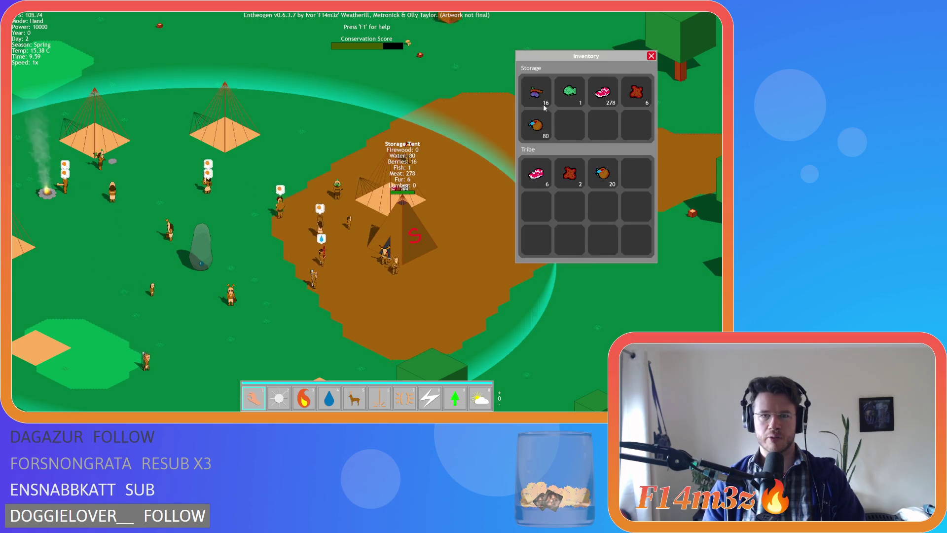
pyautogui.scroll(3, 349, 209)
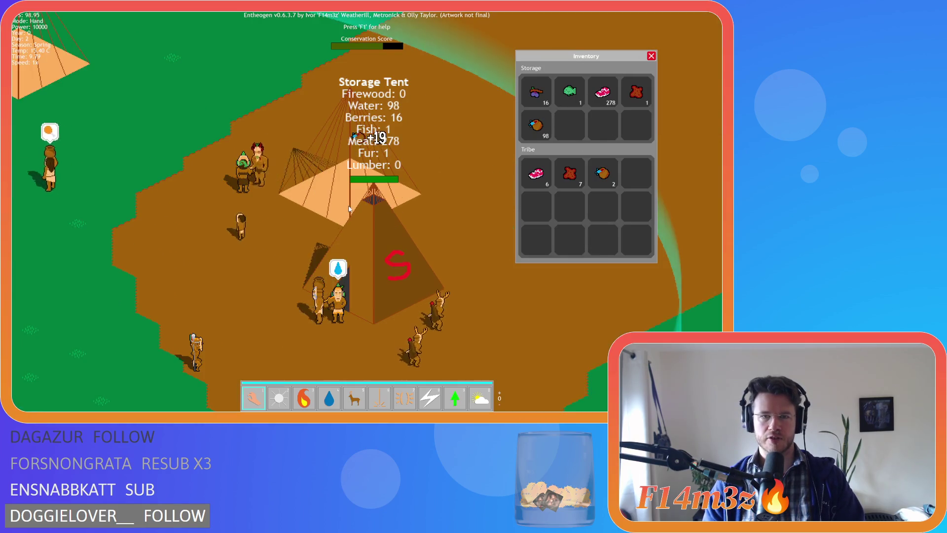
pyautogui.press('d')
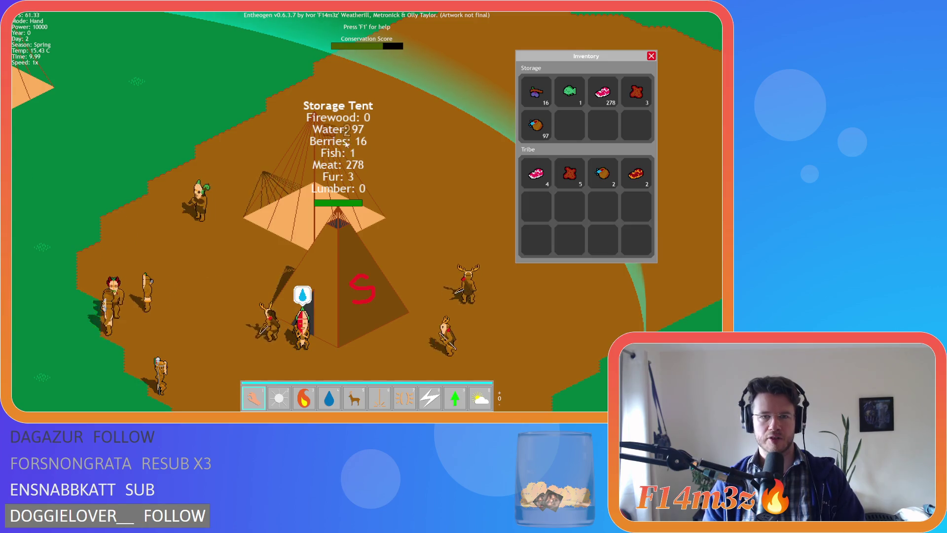
pyautogui.scroll(-3, 396, 258)
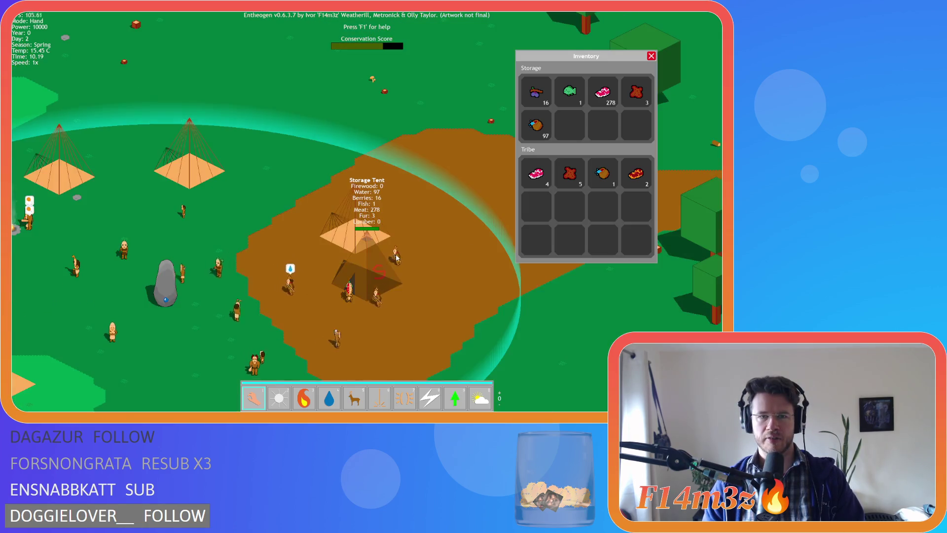
pyautogui.press('d')
pyautogui.press('w')
pyautogui.scroll(3, 441, 162)
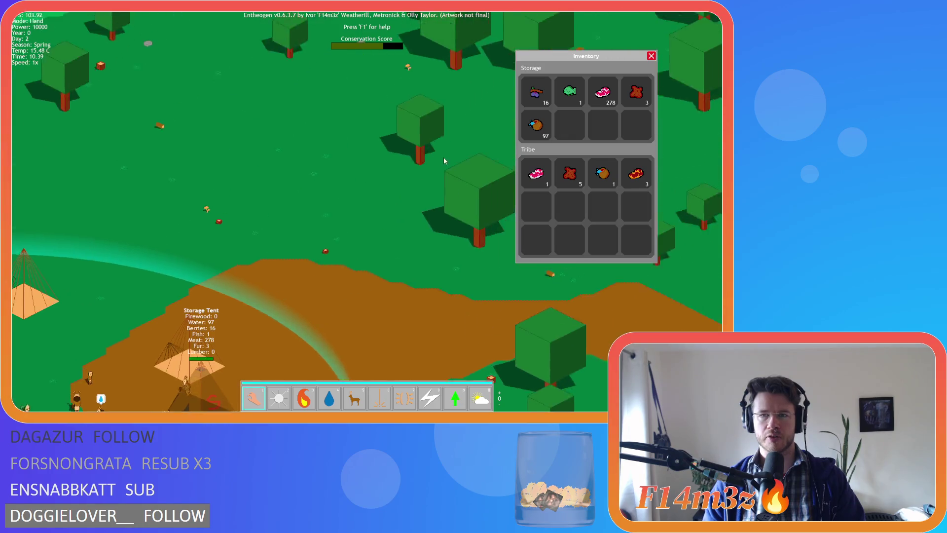
pyautogui.scroll(-3, 441, 162)
pyautogui.scroll(3, 441, 162)
# - Move the Inventory window right, reframe the Storage Tent, and open the Tribe window with t
pyautogui.moveTo(590, 63)
pyautogui.mouseDown()
pyautogui.moveTo(632, 64)
pyautogui.moveTo(615, 57)
pyautogui.mouseUp()
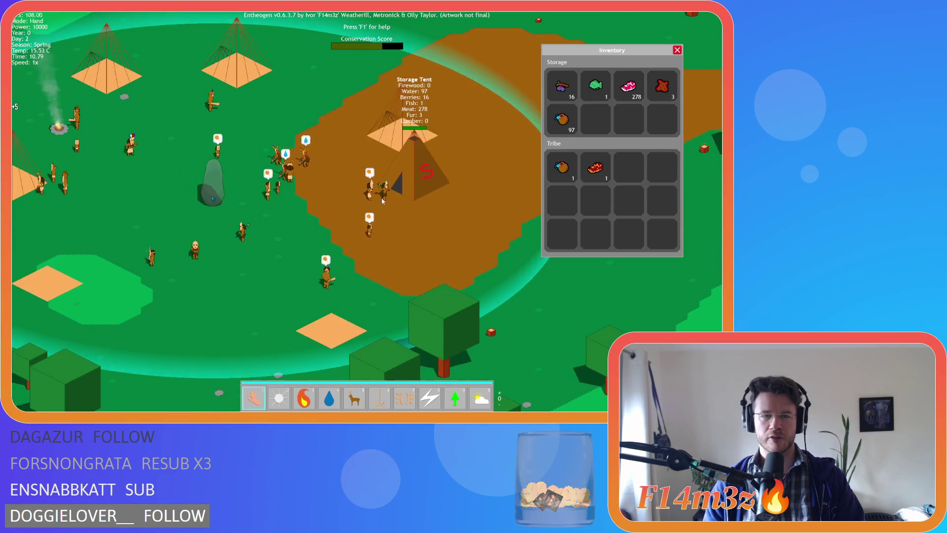
pyautogui.scroll(-3, 380, 196)
pyautogui.scroll(3, 370, 195)
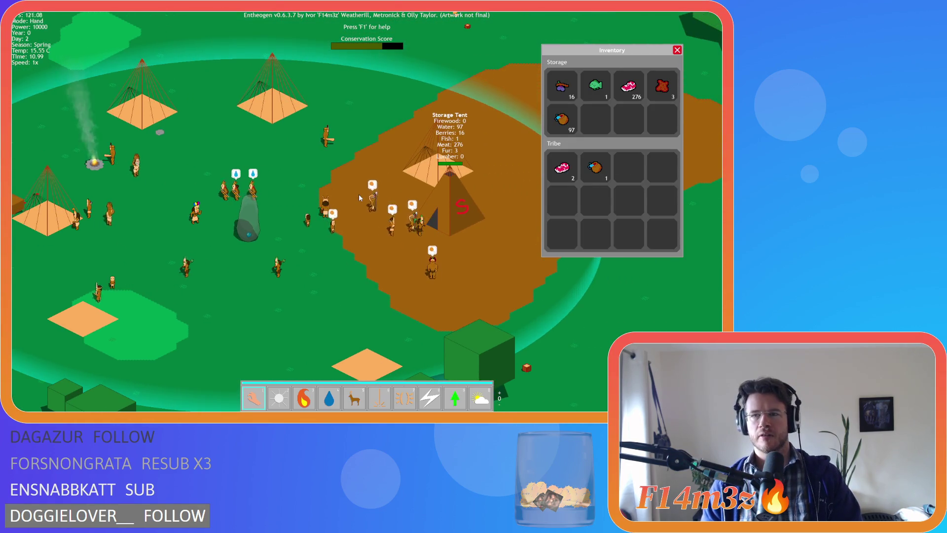
pyautogui.press('a')
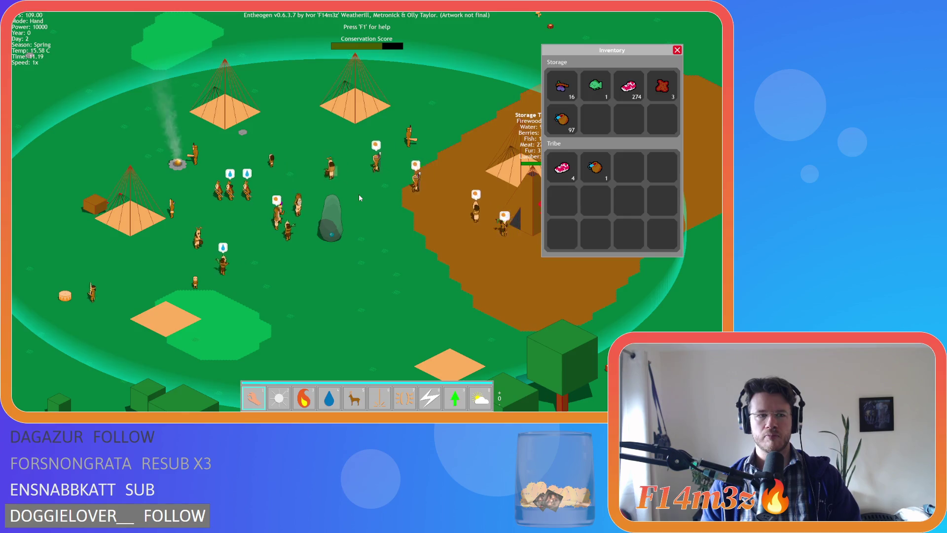
pyautogui.press('d')
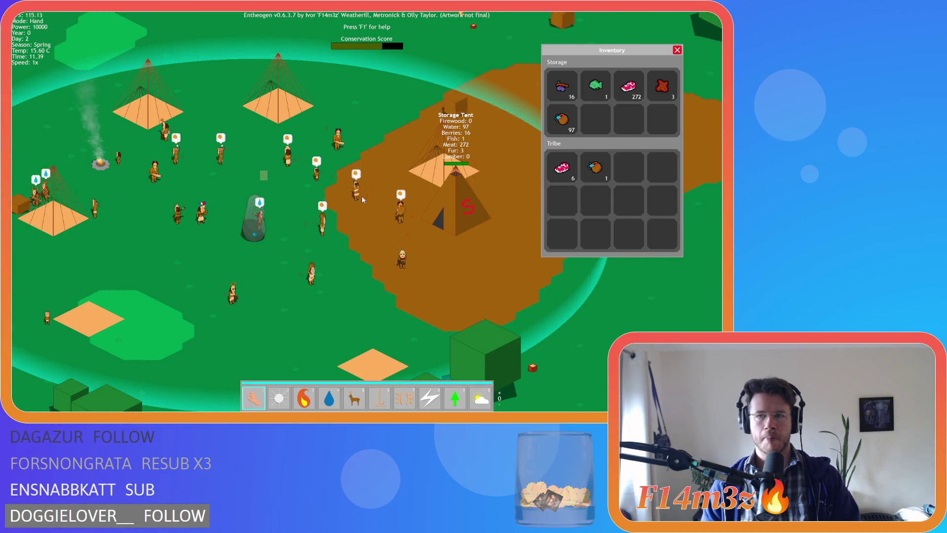
pyautogui.press('t')
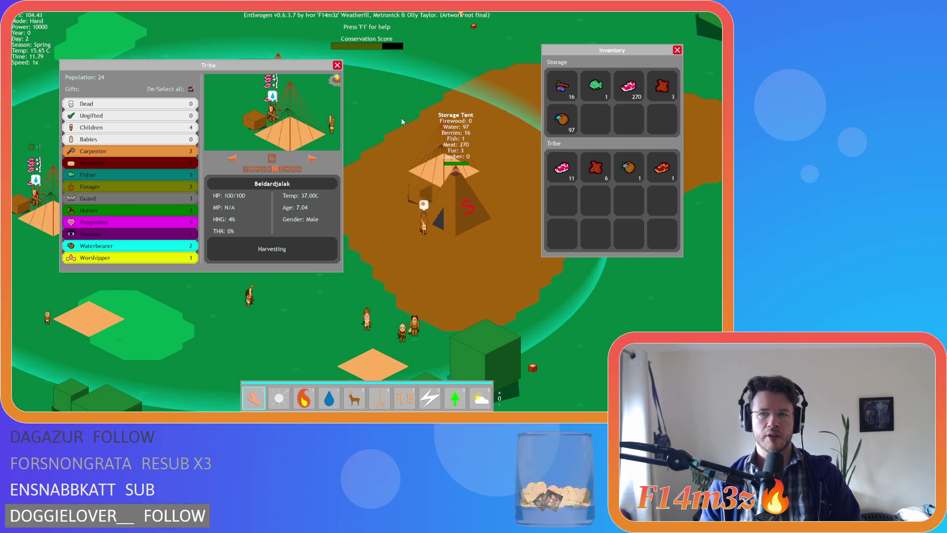
# - Reposition the Tribe and Inventory windows over the village, then close the Tribe window
pyautogui.press('a')
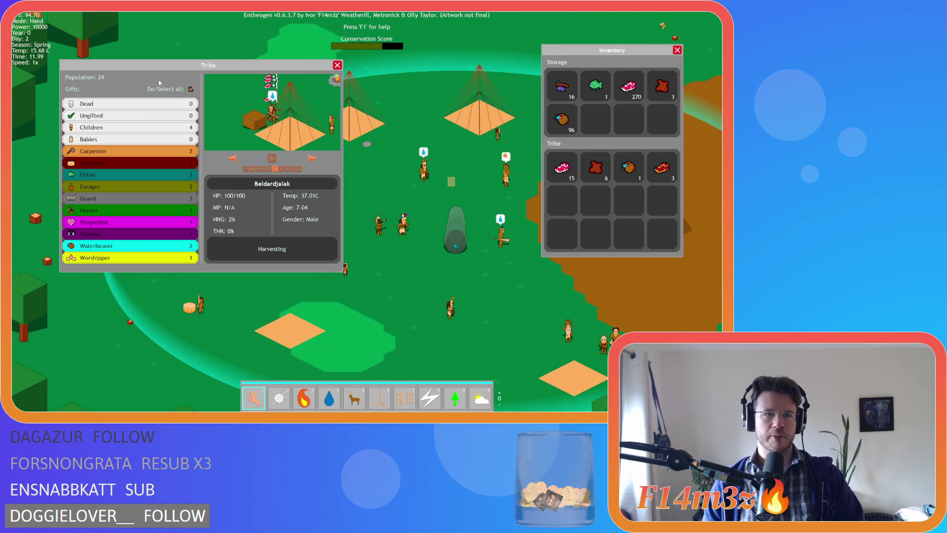
pyautogui.moveTo(152, 72); pyautogui.dragTo(150, 56)
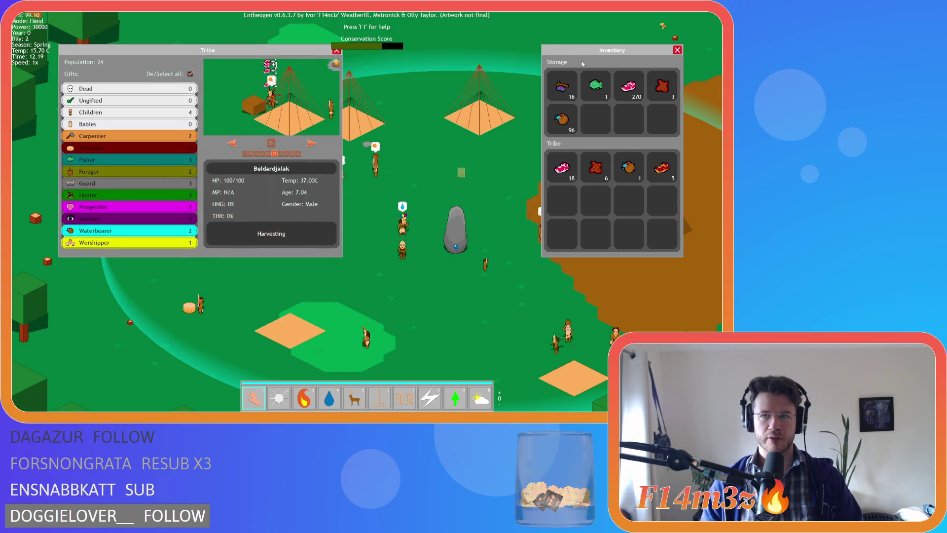
pyautogui.moveTo(594, 57)
pyautogui.mouseDown()
pyautogui.moveTo(536, 77)
pyautogui.moveTo(572, 70)
pyautogui.mouseUp()
pyautogui.press('d')
pyautogui.press('s')
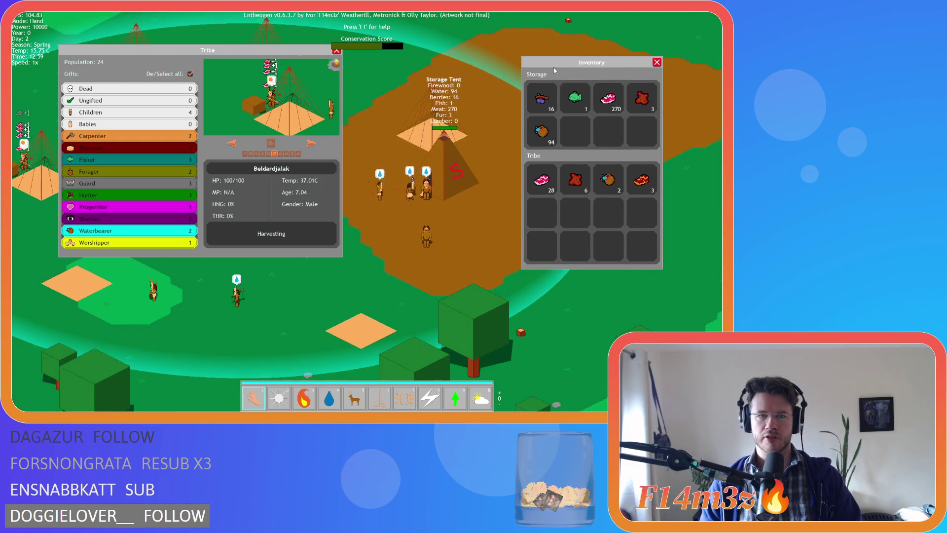
pyautogui.moveTo(220, 57); pyautogui.dragTo(200, 99)
pyautogui.moveTo(588, 64); pyautogui.dragTo(617, 70)
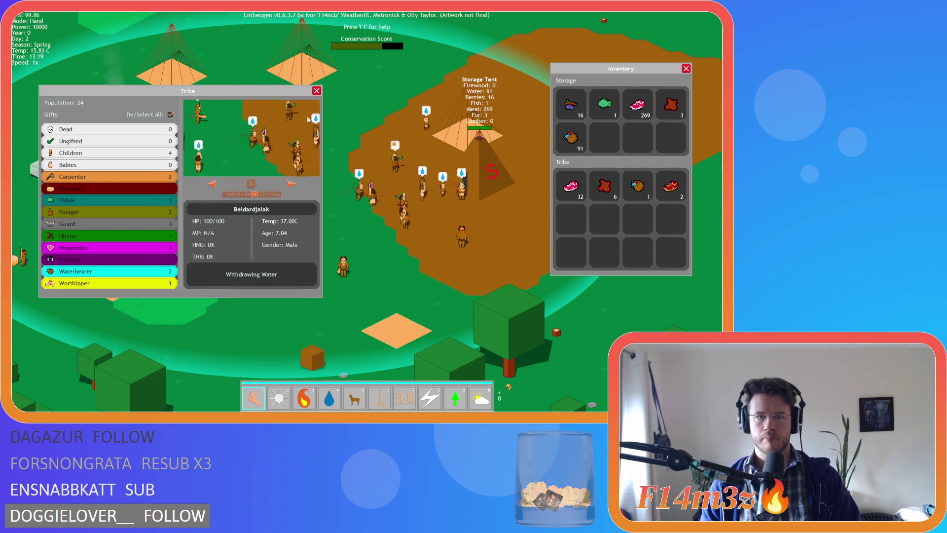
pyautogui.click(317, 91)
pyautogui.press('d')
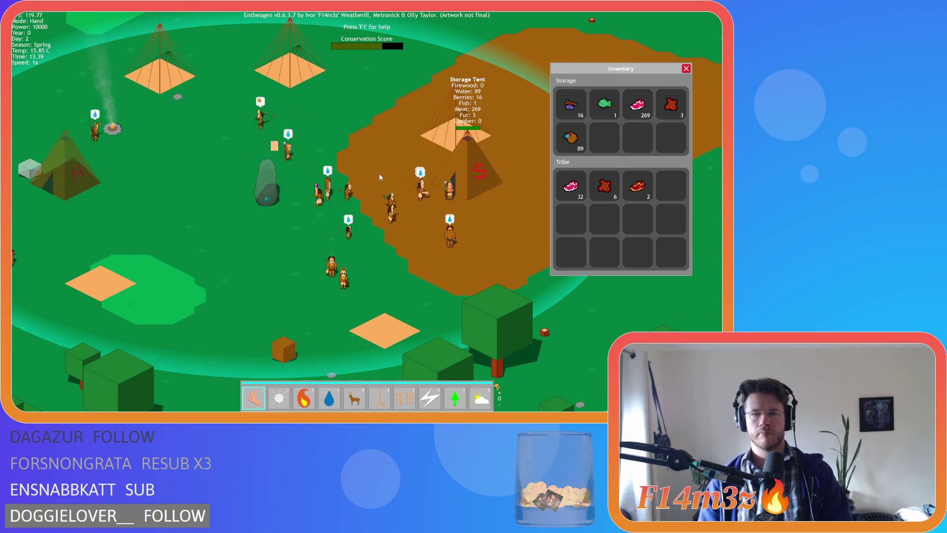
pyautogui.press('w')
pyautogui.press('d')
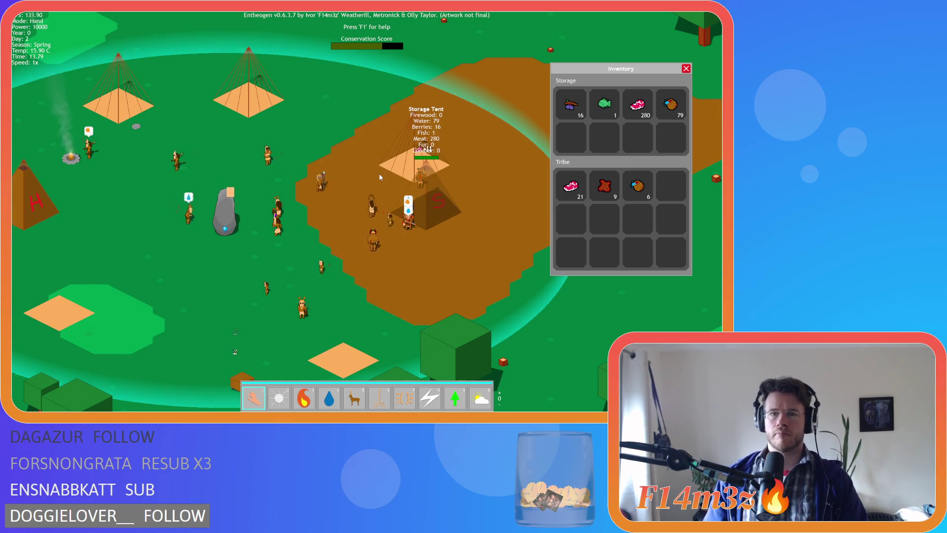
pyautogui.moveTo(678, 89)
pyautogui.mouseDown()
pyautogui.moveTo(656, 89)
pyautogui.moveTo(668, 90)
pyautogui.mouseUp()
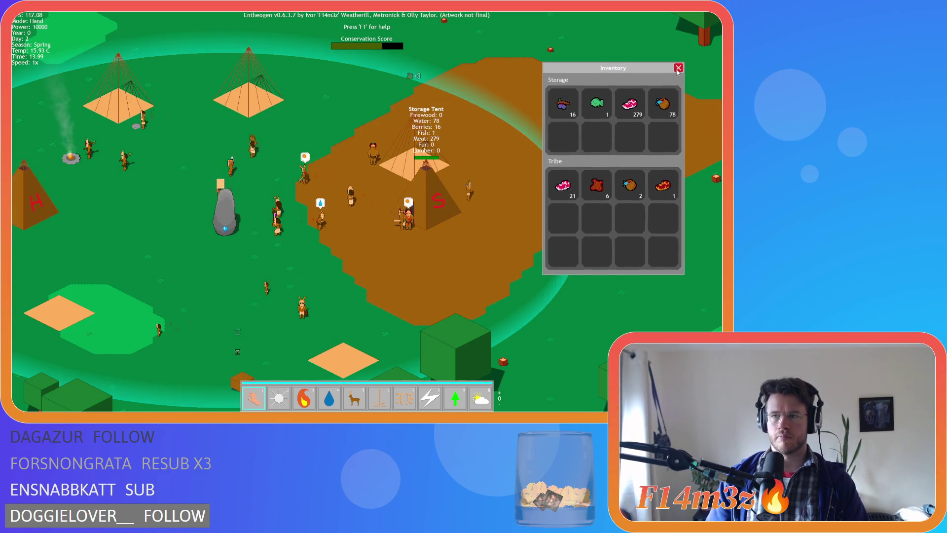
pyautogui.click(677, 68)
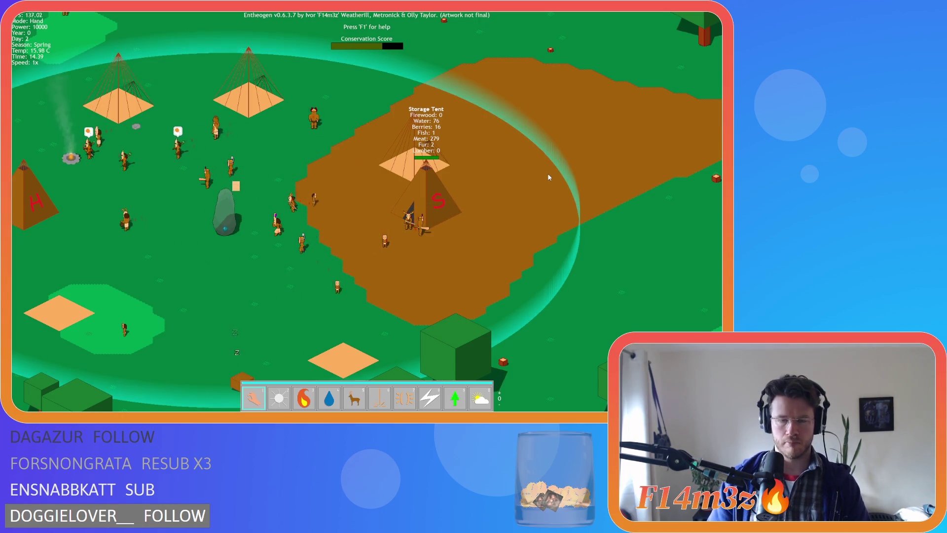
pyautogui.press('i')
pyautogui.press('Right')
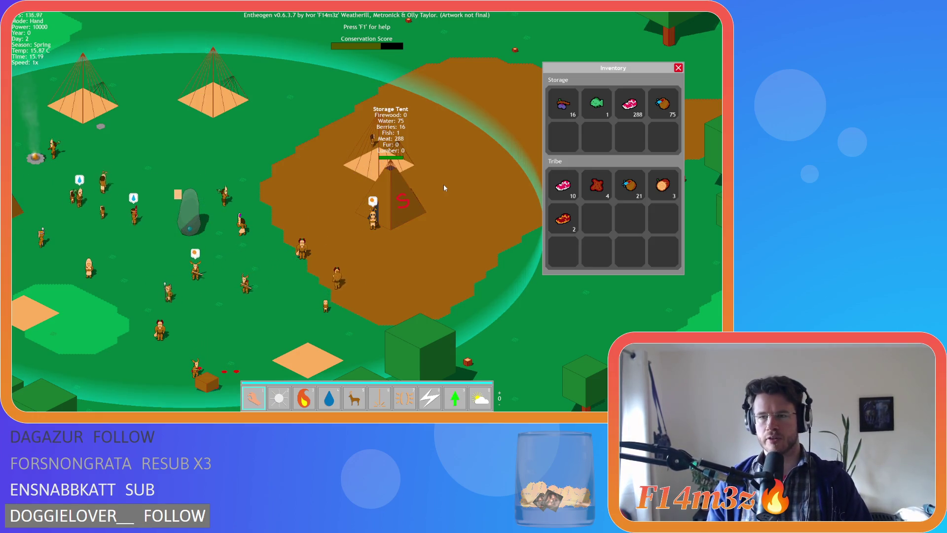
pyautogui.press('w')
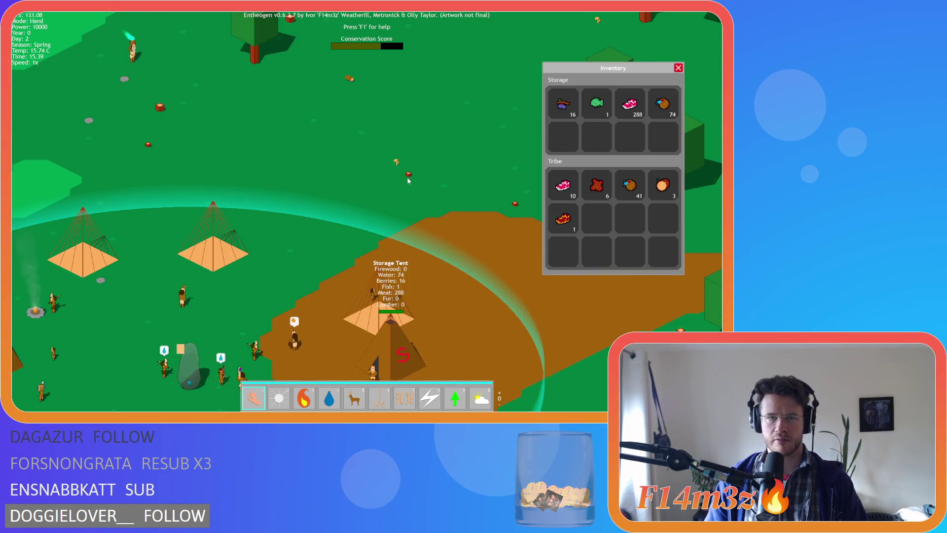
pyautogui.scroll(10, 400, 194)
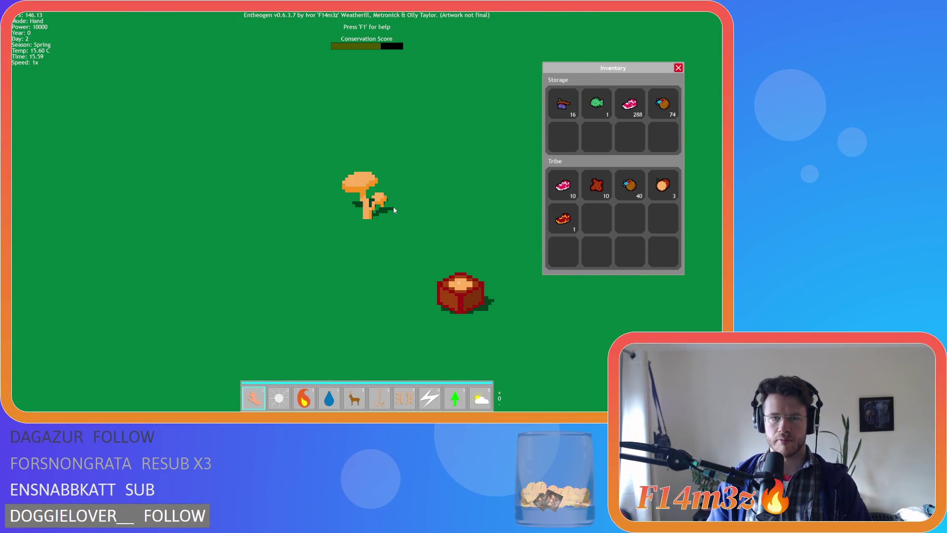
pyautogui.scroll(-10, 393, 211)
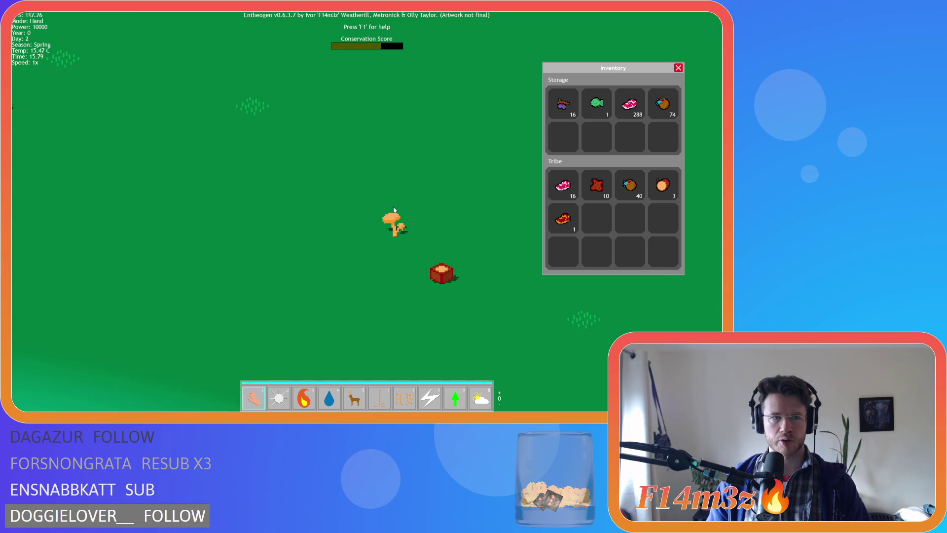
pyautogui.press('s')
pyautogui.press('d')
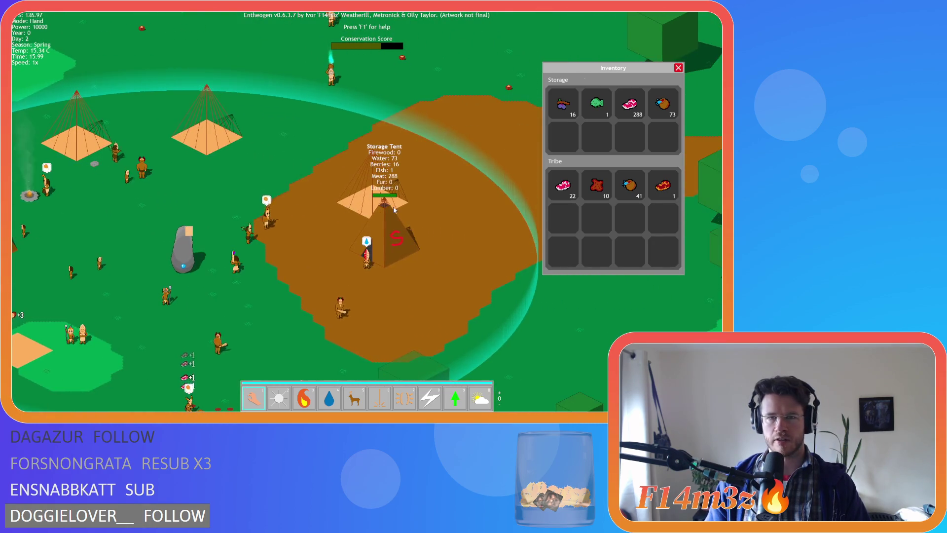
pyautogui.press('a')
pyautogui.press('d')
pyautogui.press('s')
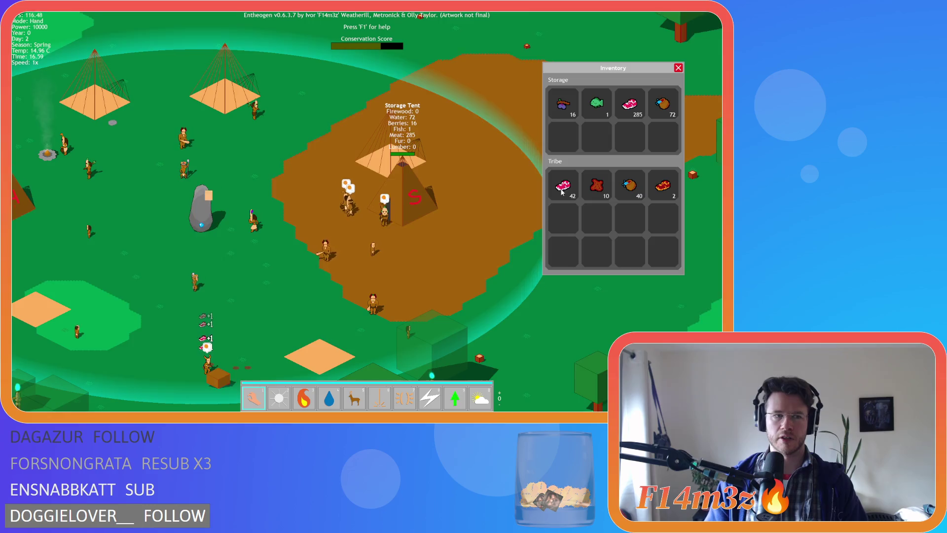
pyautogui.press('a')
pyautogui.press('a')
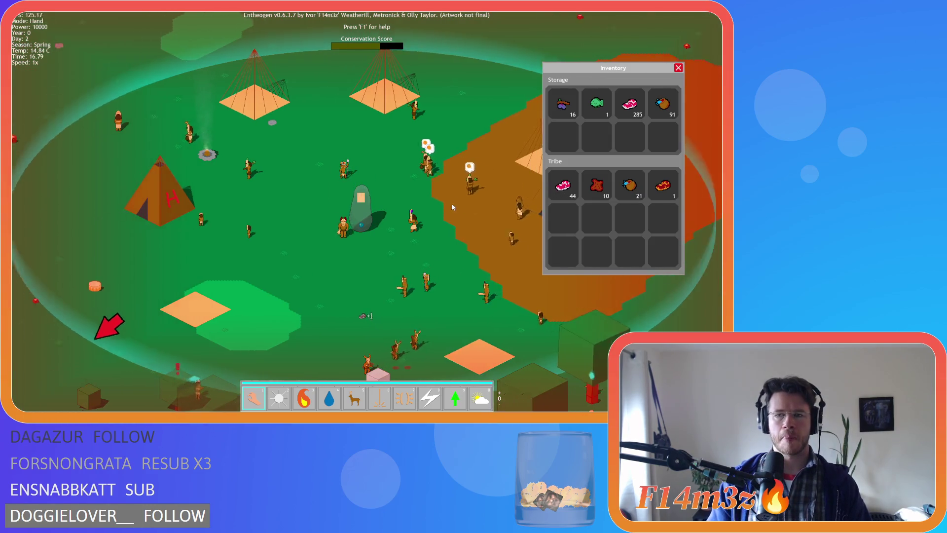
pyautogui.press('s')
pyautogui.press('w')
pyautogui.press('d')
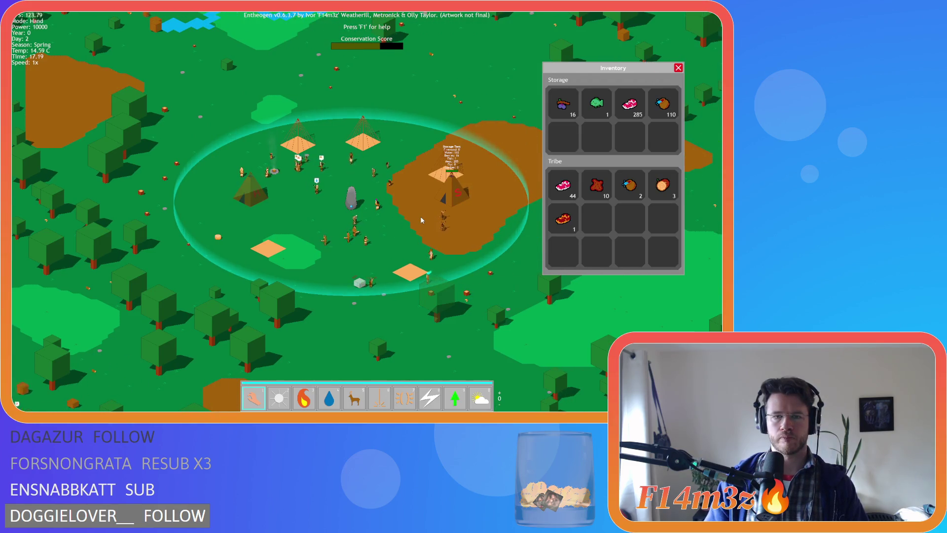
pyautogui.scroll(5, 421, 220)
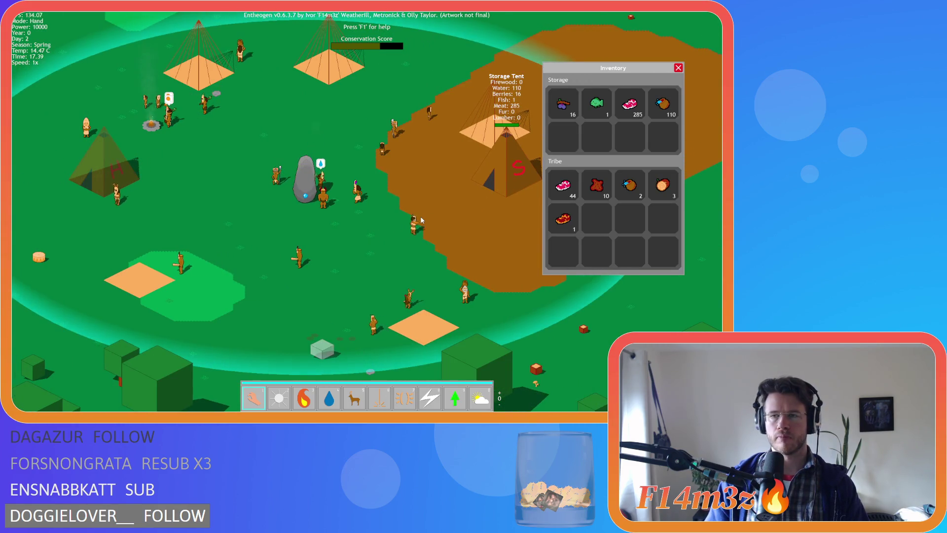
# - Pan the camera around the camp toward the Storage Tent to check the inventory
pyautogui.press('w')
pyautogui.press('d')
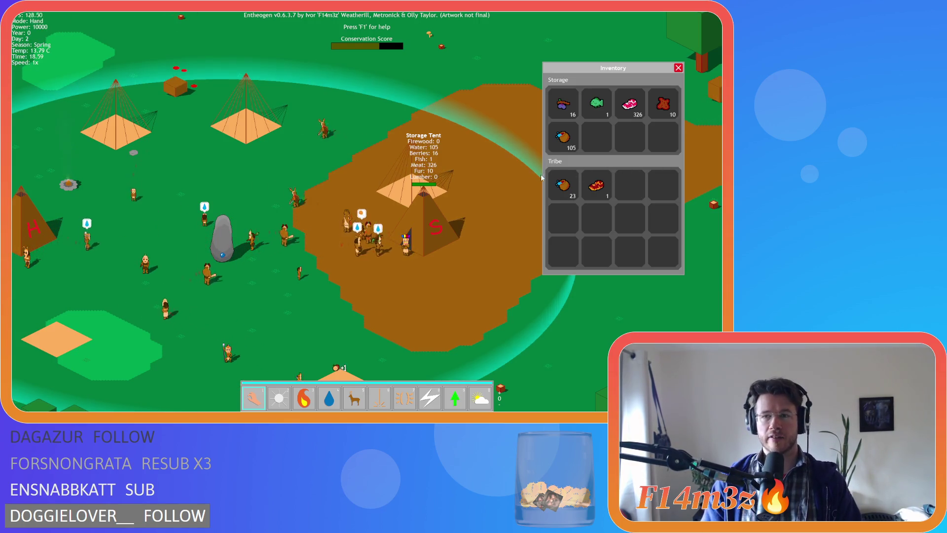
pyautogui.press('Left')
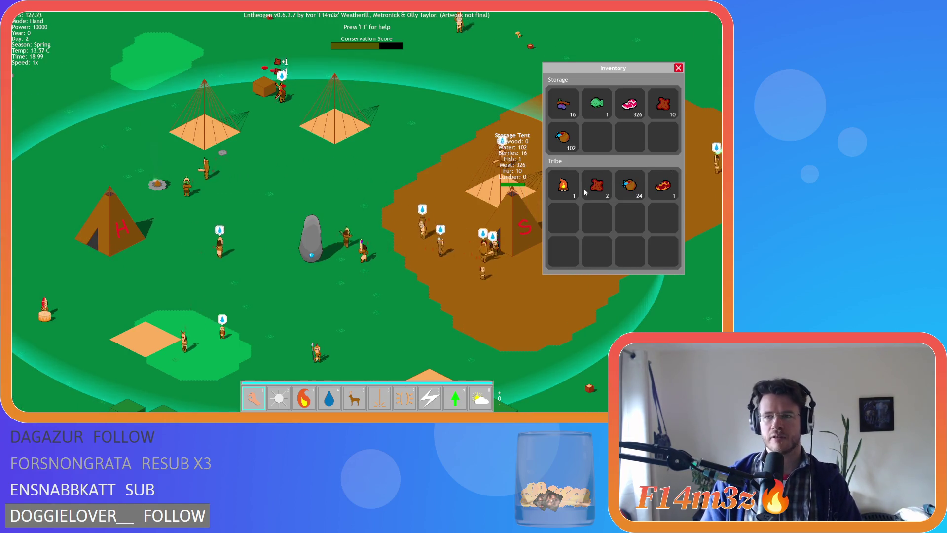
pyautogui.press('Right')
pyautogui.press('Left')
pyautogui.press('Down')
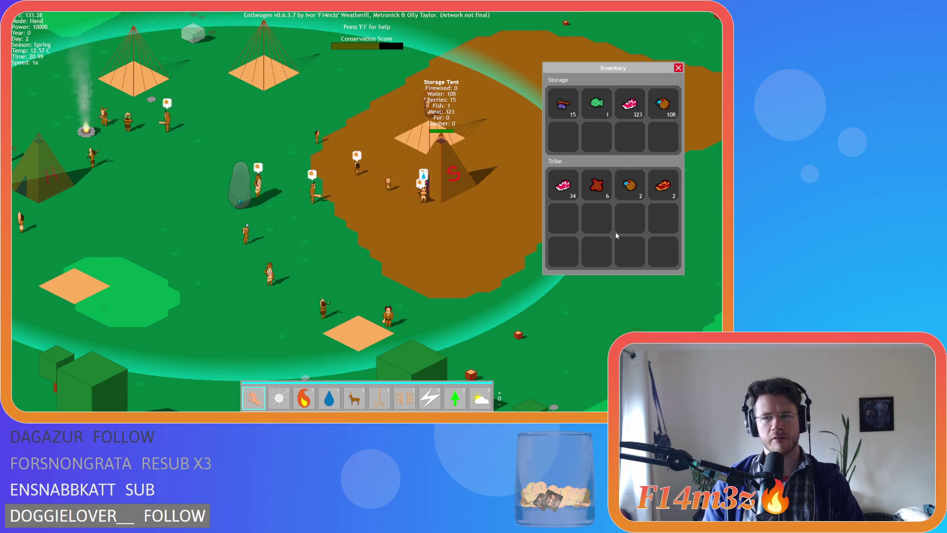
pyautogui.press('a')
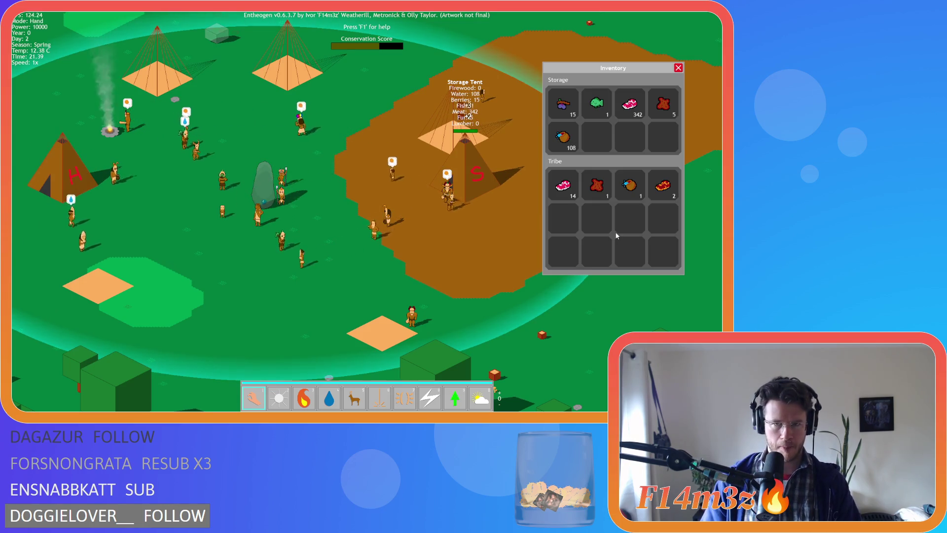
pyautogui.press('w')
pyautogui.press('d')
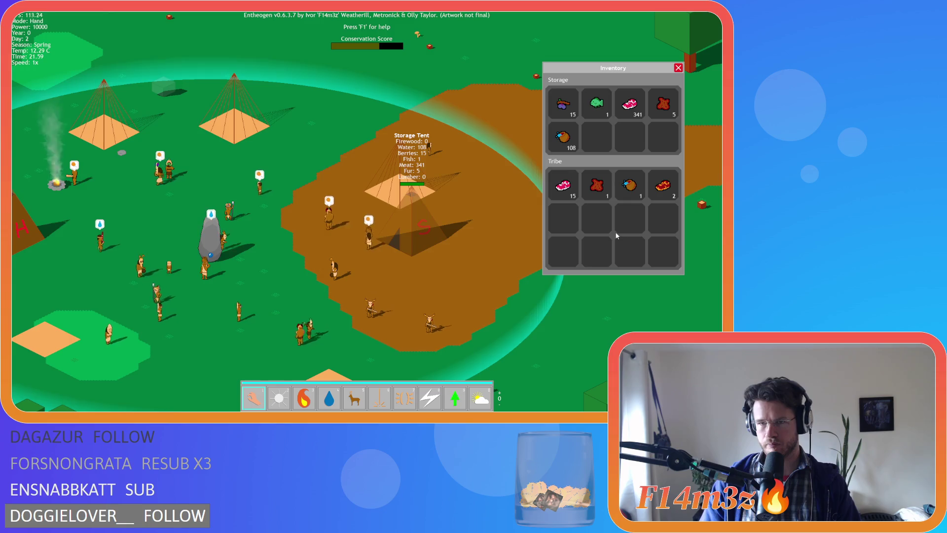
pyautogui.press('s')
pyautogui.press('w')
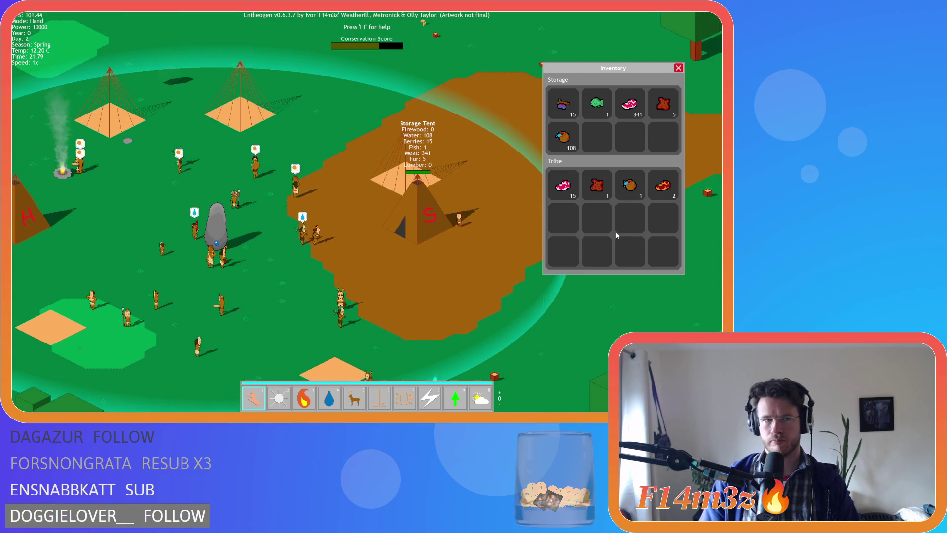
pyautogui.press('s')
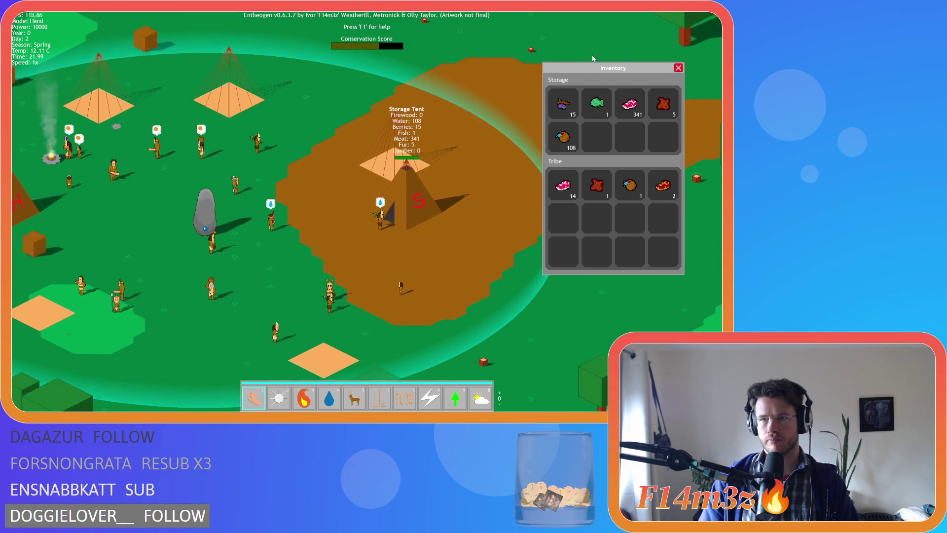
# - Move the Inventory window a little higher and pan the camera back toward the camp
pyautogui.moveTo(596, 69)
pyautogui.mouseDown()
pyautogui.moveTo(595, 40)
pyautogui.moveTo(596, 48)
pyautogui.mouseUp()
pyautogui.press('d')
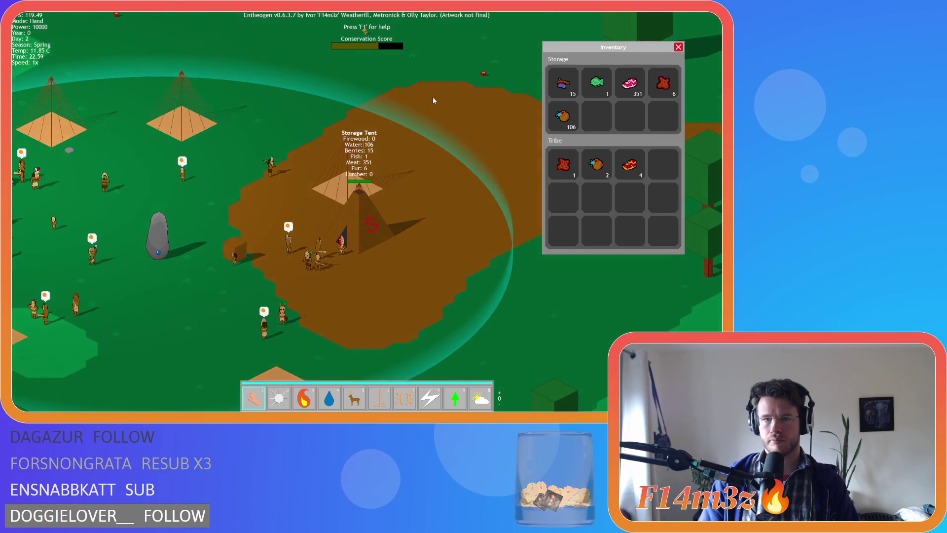
pyautogui.press('a')
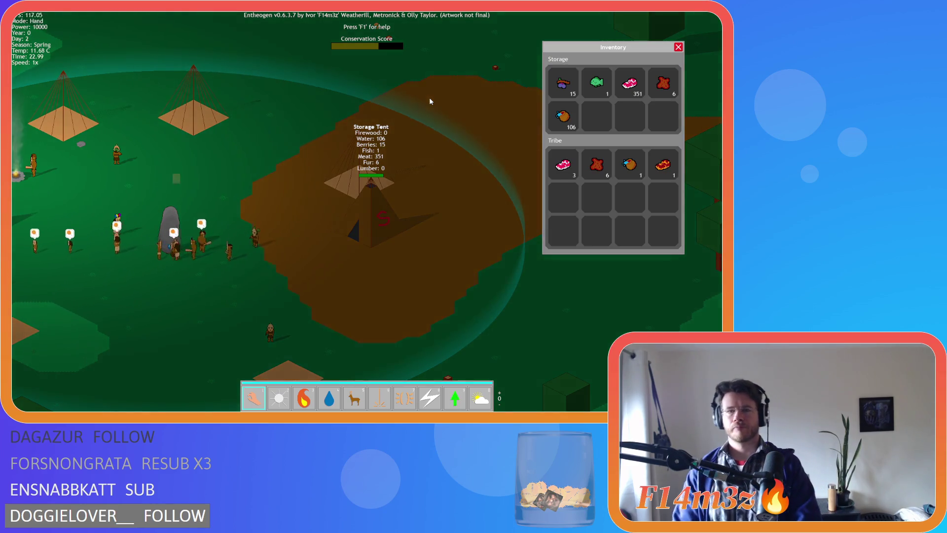
pyautogui.press('a')
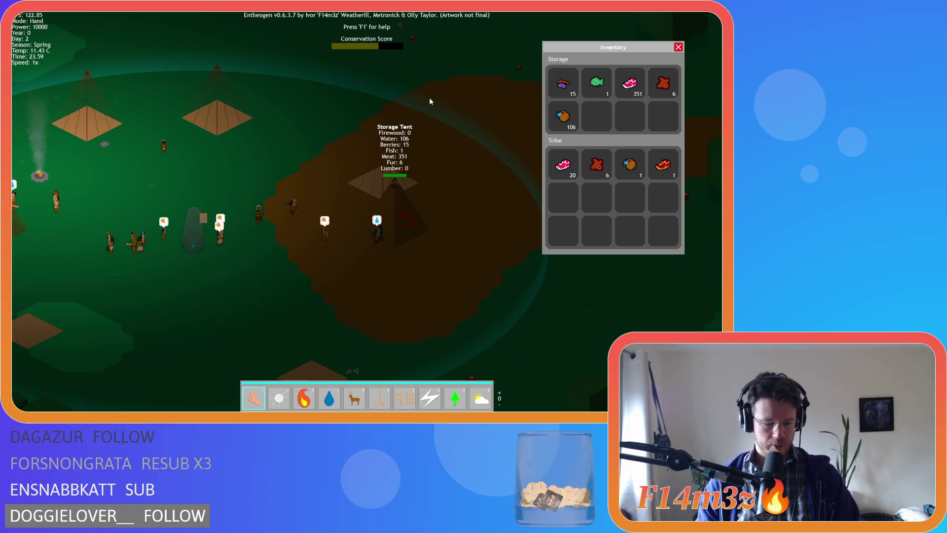
# - Quit Entheogen to the main menu and close the game to return to the IDE
pyautogui.press('Escape')
pyautogui.press('Escape')
pyautogui.press('Return')
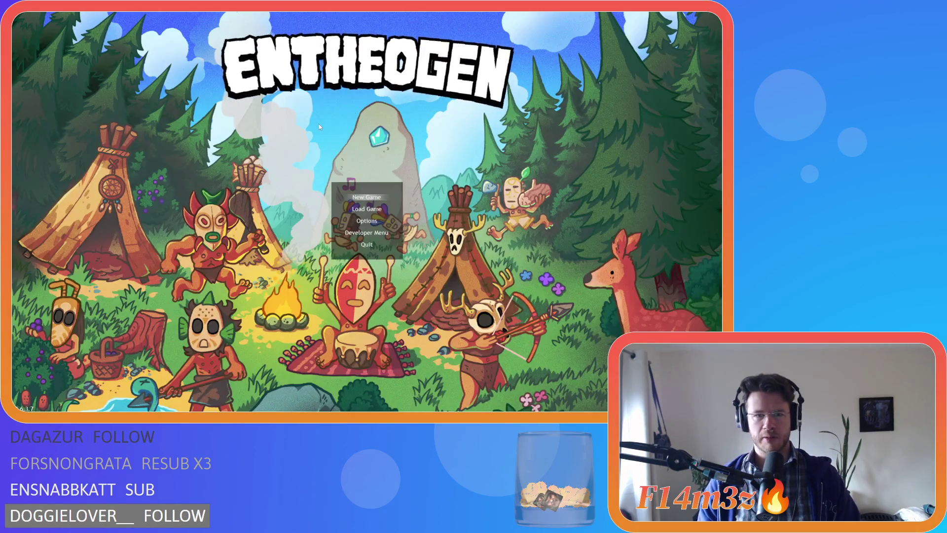
pyautogui.press('Escape')
# - Dismiss the workspace context menu and collapse the Human objects folder
pyautogui.rightClick(458, 117)
pyautogui.click(519, 178)
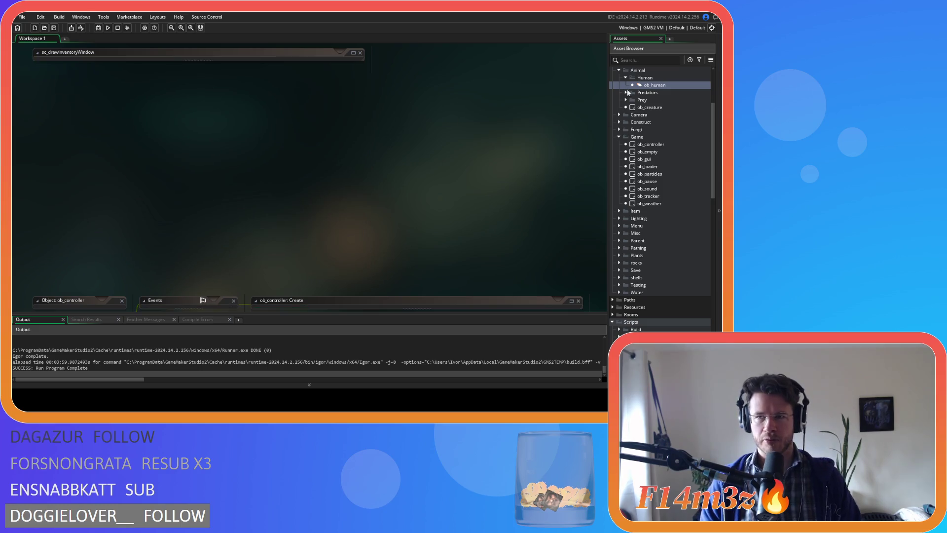
pyautogui.click(626, 78)
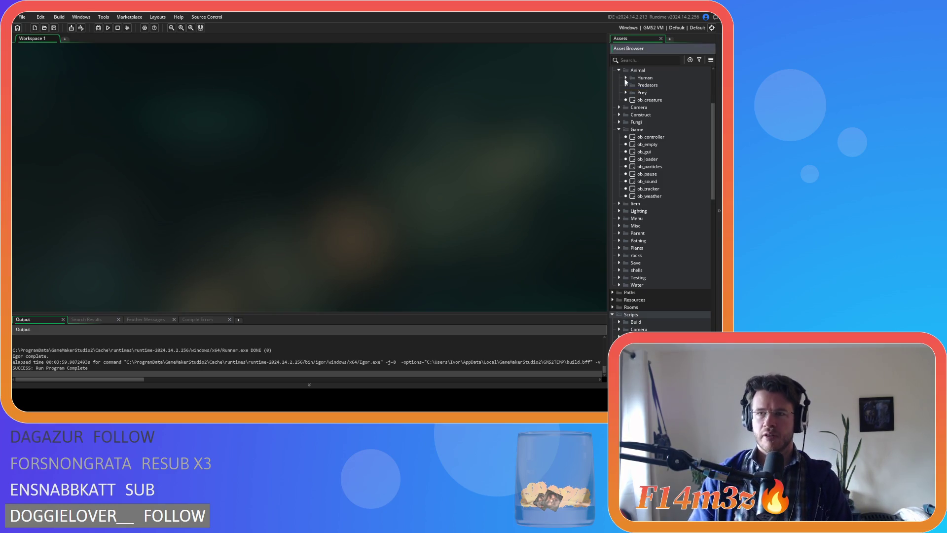
# - Collapse the Game, Animal, GUI, Scripts and Objects folders in the Asset Browser
pyautogui.click(619, 129)
pyautogui.click(619, 70)
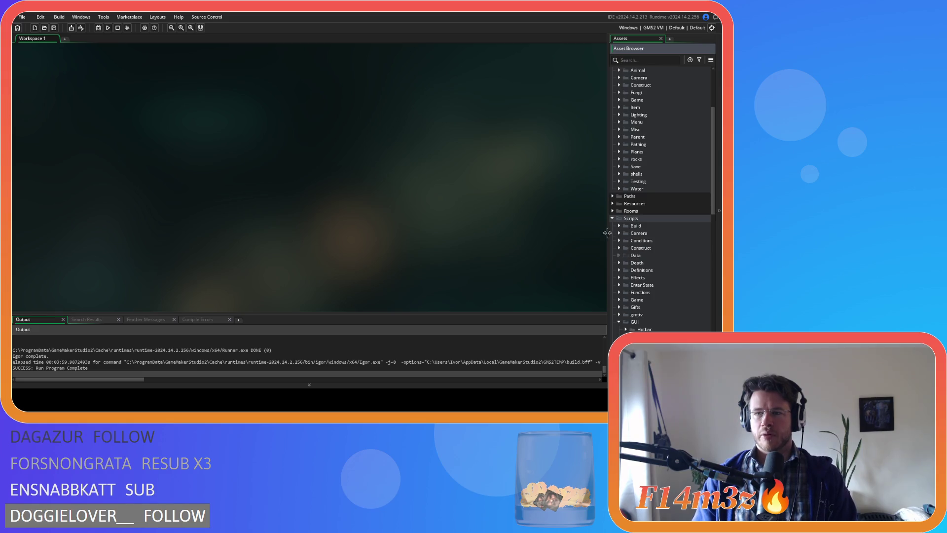
pyautogui.click(619, 322)
pyautogui.scroll(-3, 620, 324)
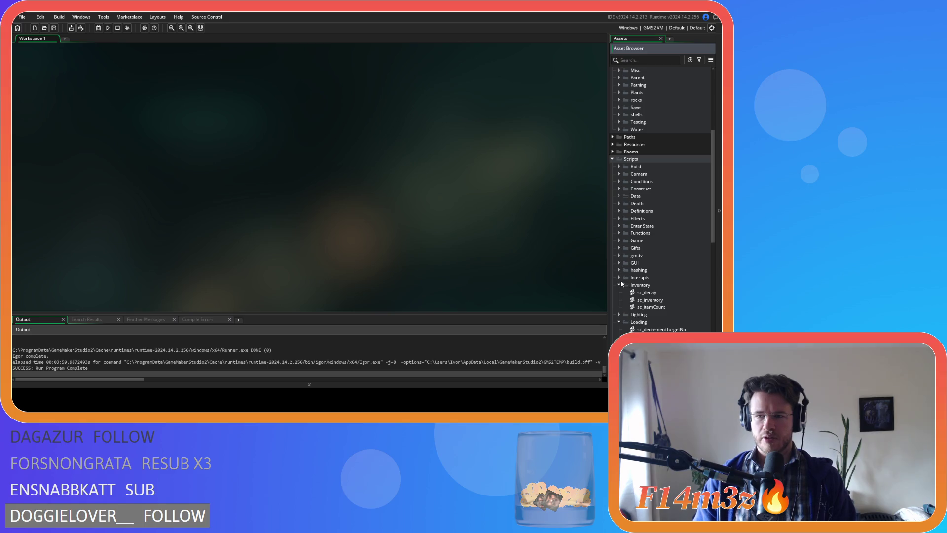
pyautogui.click(612, 160)
pyautogui.click(612, 168)
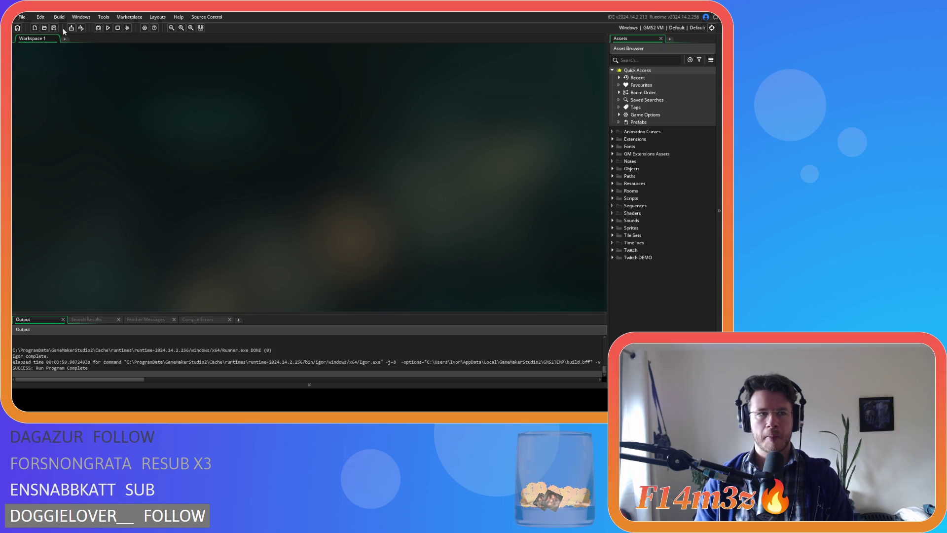
# - Set the target output to GMS2 YYC and run the game
pyautogui.click(659, 29)
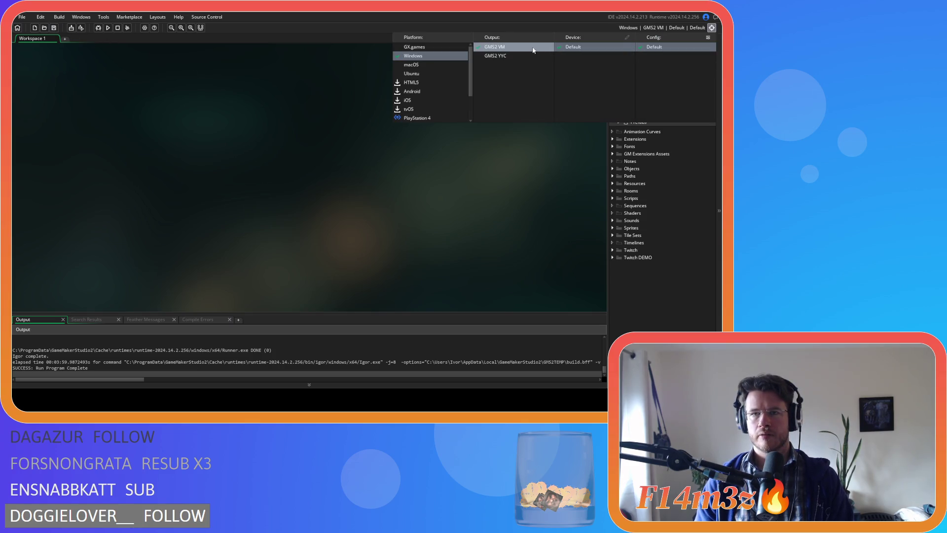
pyautogui.click(303, 118)
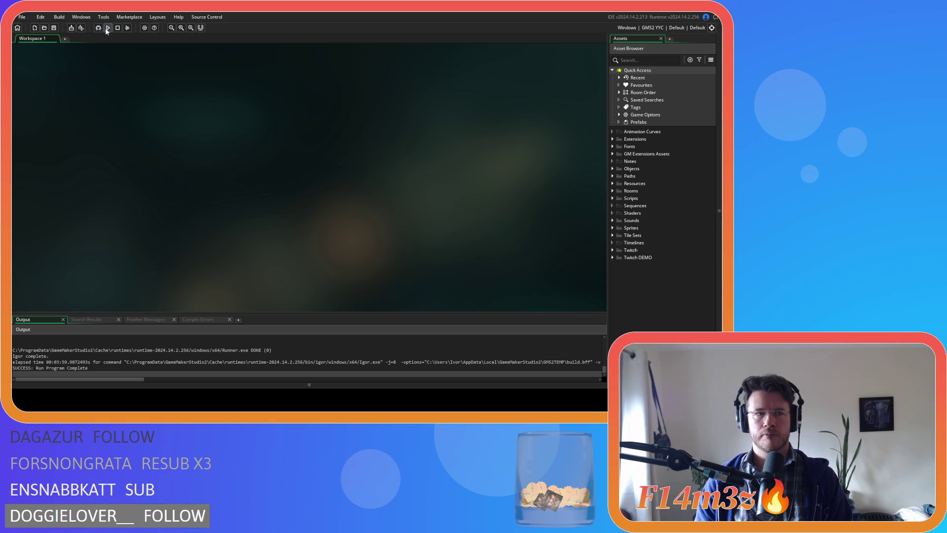
pyautogui.click(105, 30)
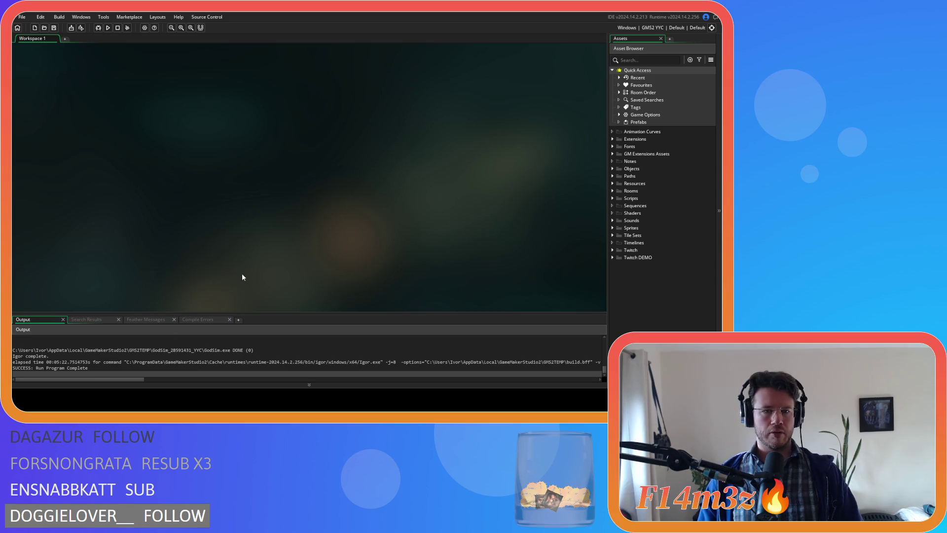
# - Once the YYC run completes, expand the Objects group in the Asset Browser
pyautogui.click(612, 169)
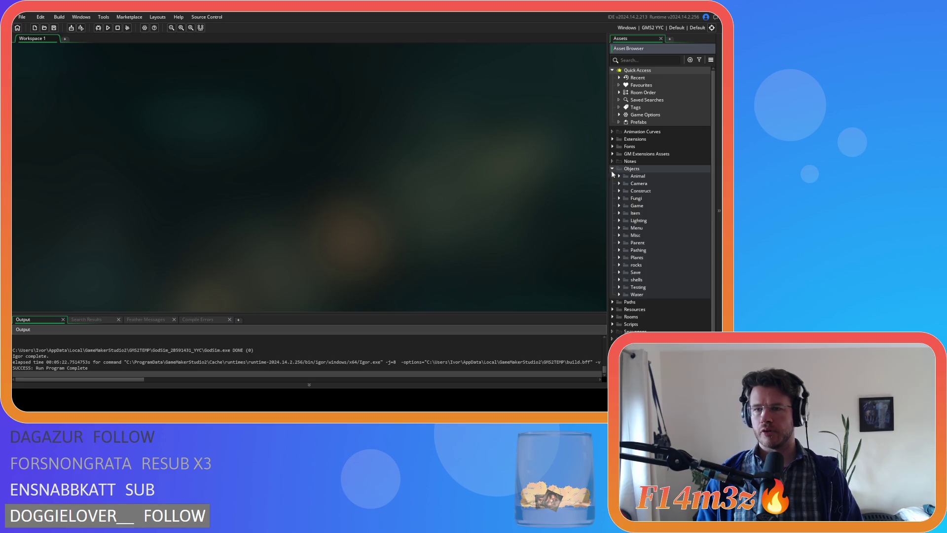
# - Expand Animal > Human, open ob_human, and bring up its Step event code
pyautogui.click(619, 177)
pyautogui.click(625, 184)
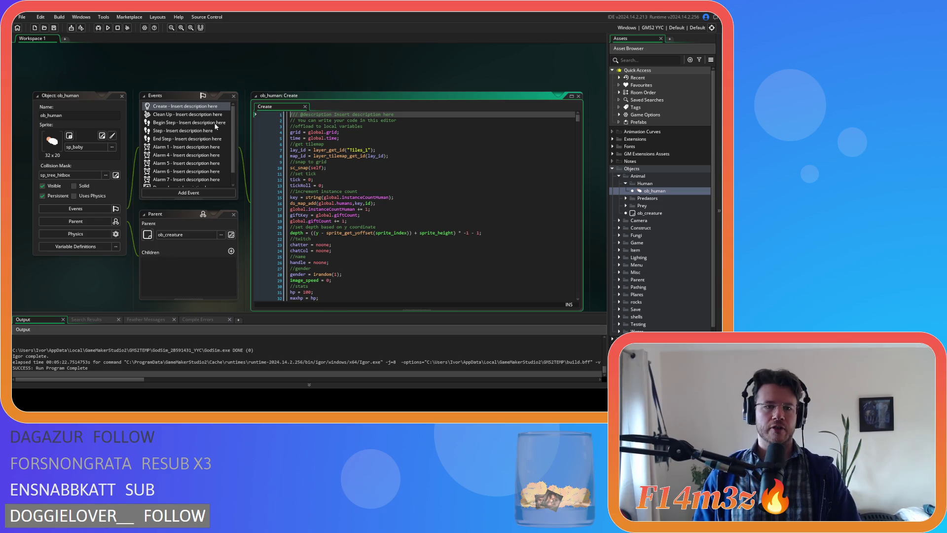
pyautogui.click(236, 134)
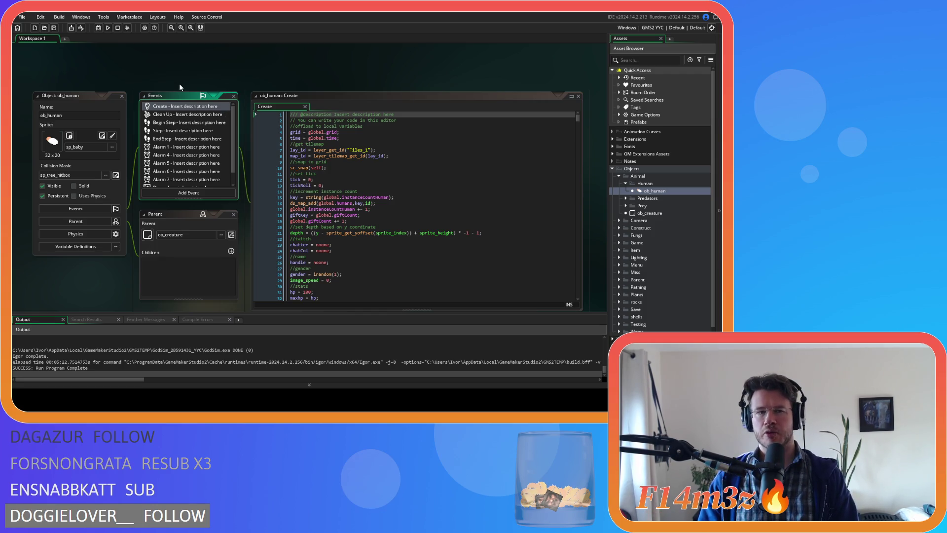
pyautogui.click(186, 116)
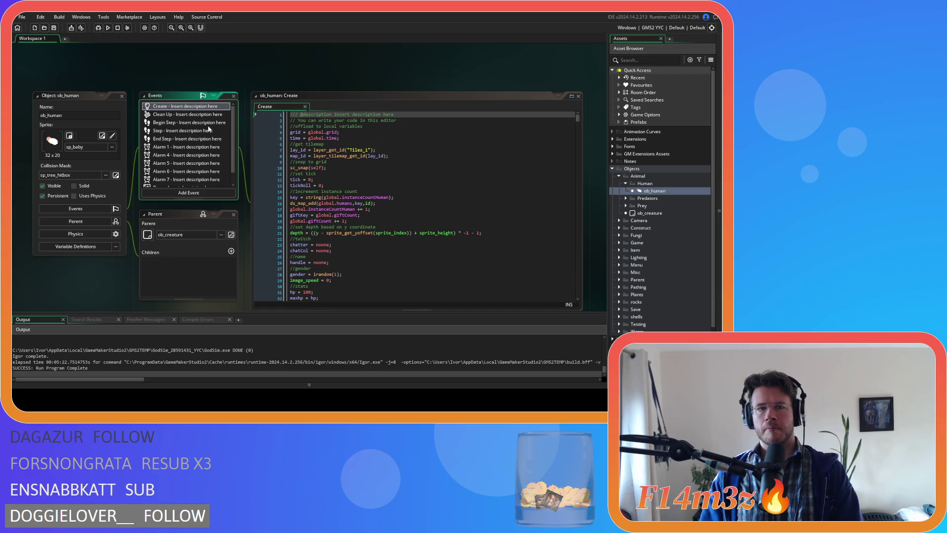
pyautogui.click(164, 123)
pyautogui.click(169, 132)
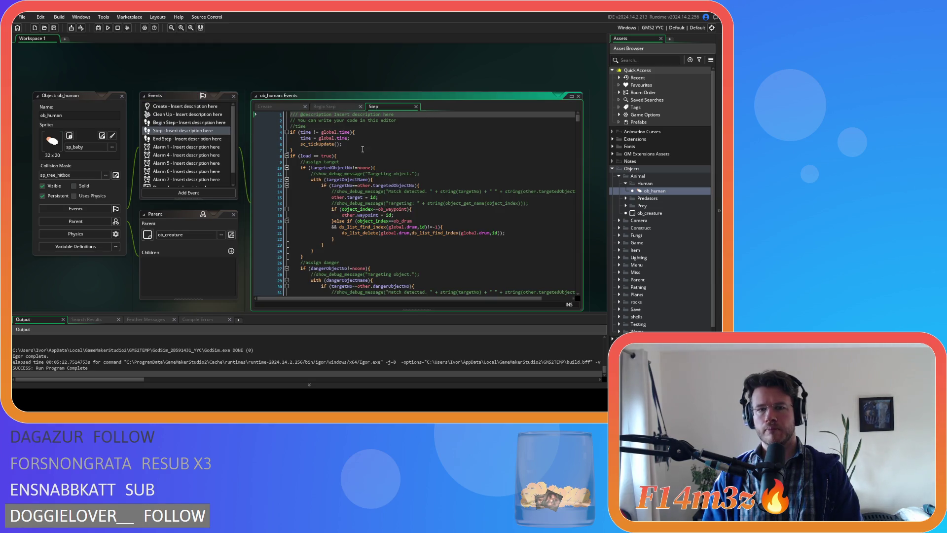
# - Scroll through ob_human's Step code around the speed-boost section near line 193
pyautogui.scroll(-10, 358, 159)
pyautogui.scroll(-20, 358, 159)
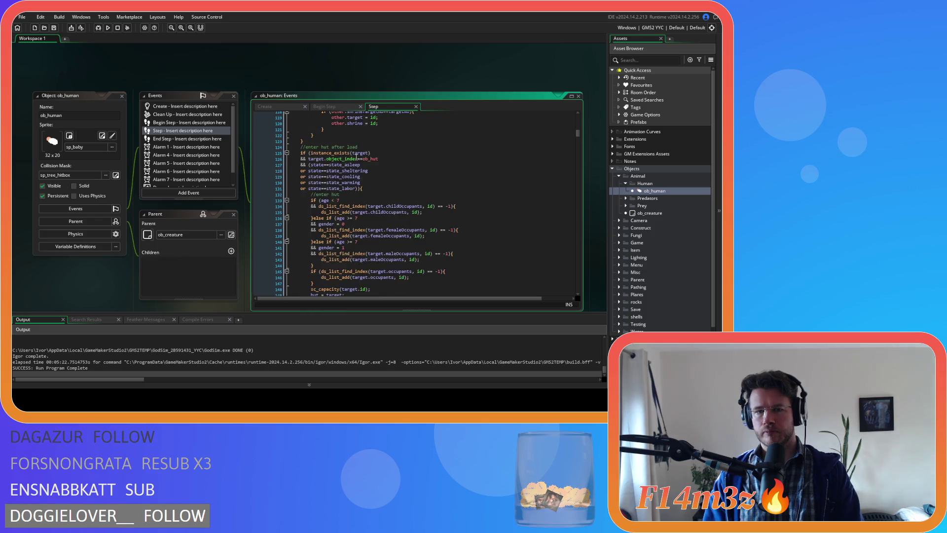
pyautogui.scroll(-9, 356, 157)
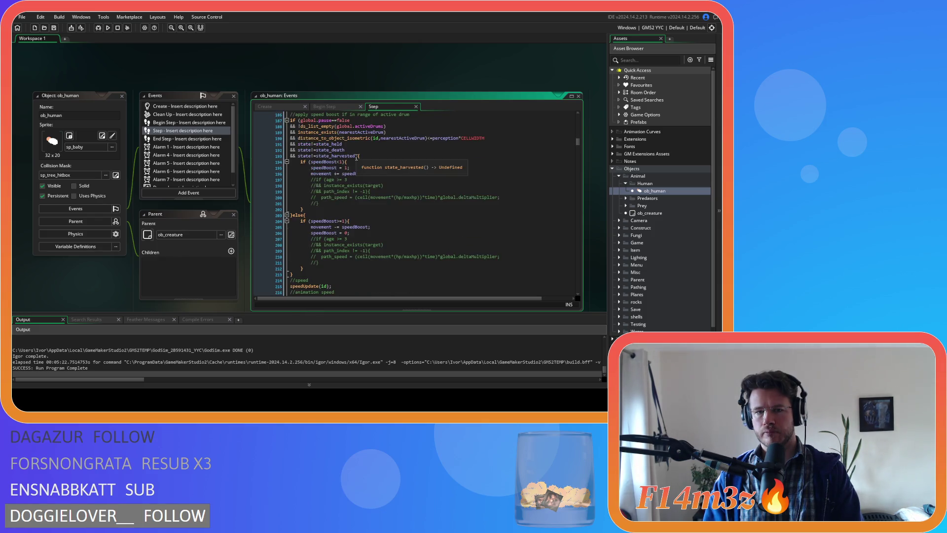
pyautogui.click(409, 191)
pyautogui.scroll(3, 409, 191)
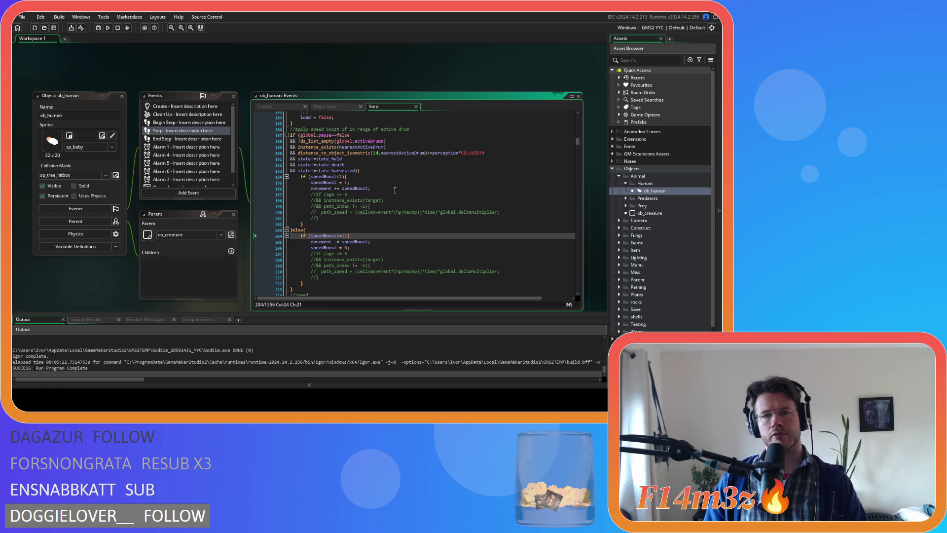
pyautogui.click(390, 171)
pyautogui.scroll(-2, 388, 174)
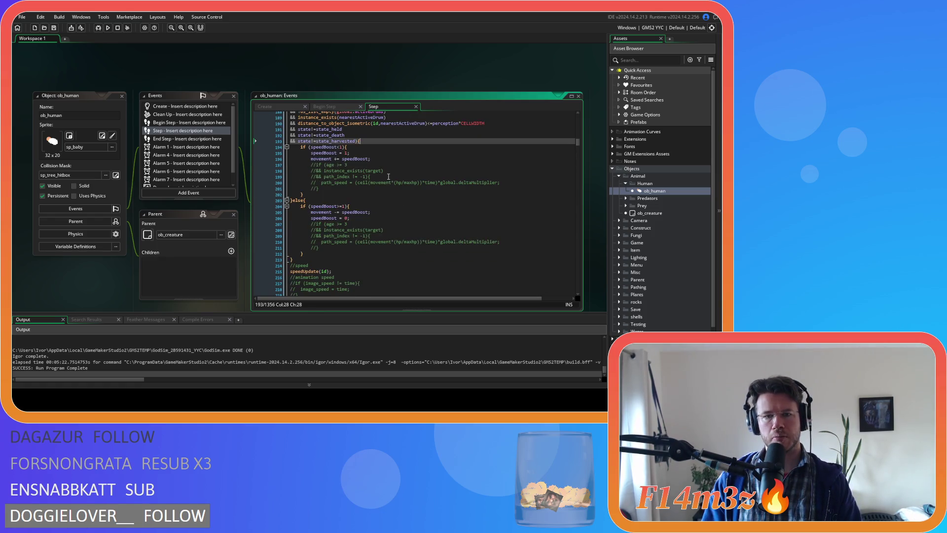
pyautogui.scroll(-5, 388, 176)
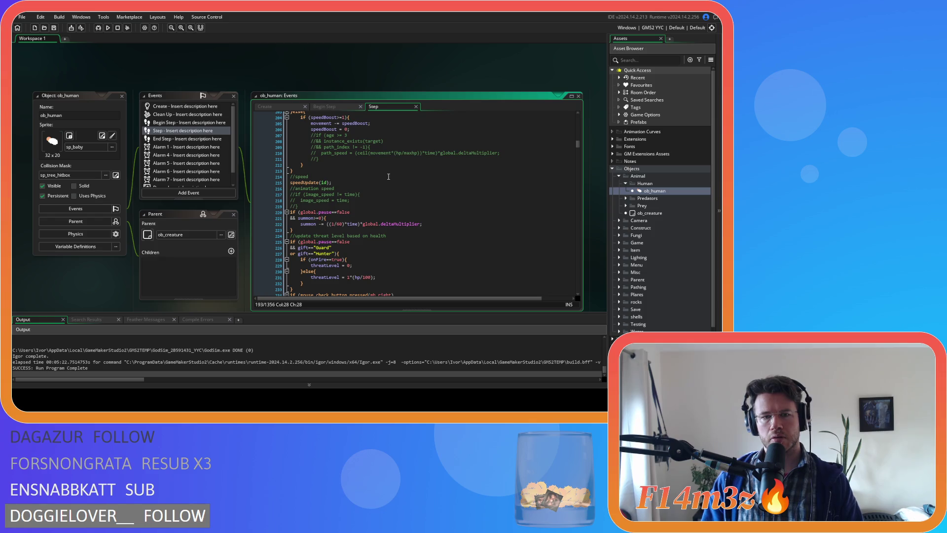
pyautogui.scroll(-4, 389, 177)
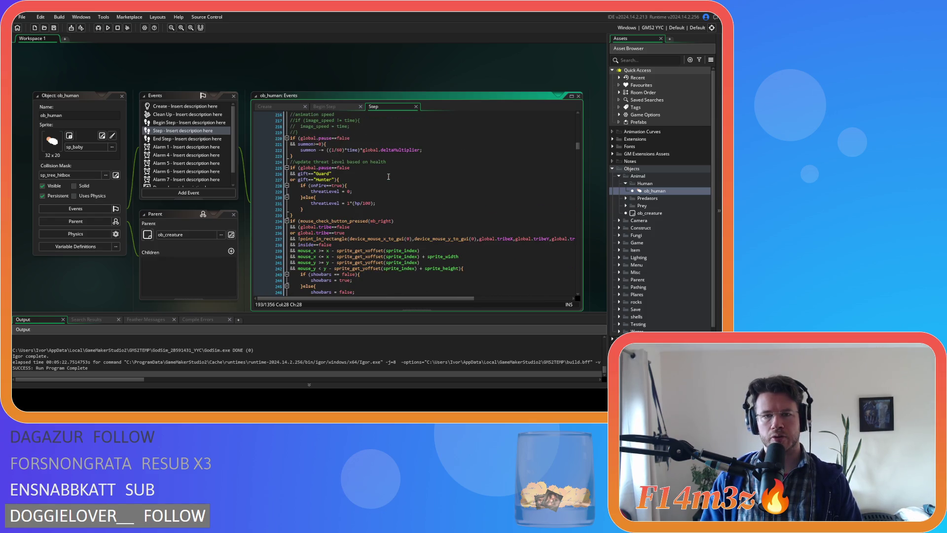
pyautogui.scroll(7, 389, 177)
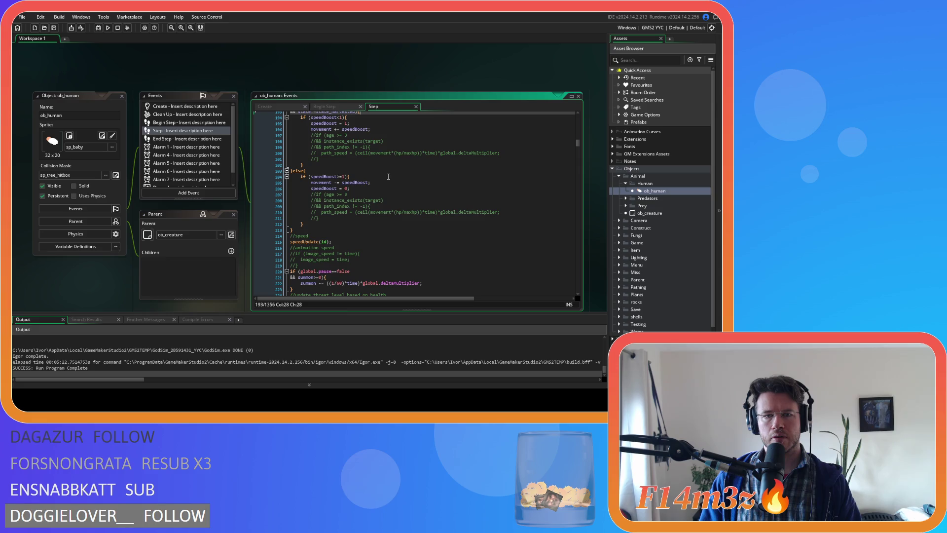
pyautogui.scroll(4, 389, 177)
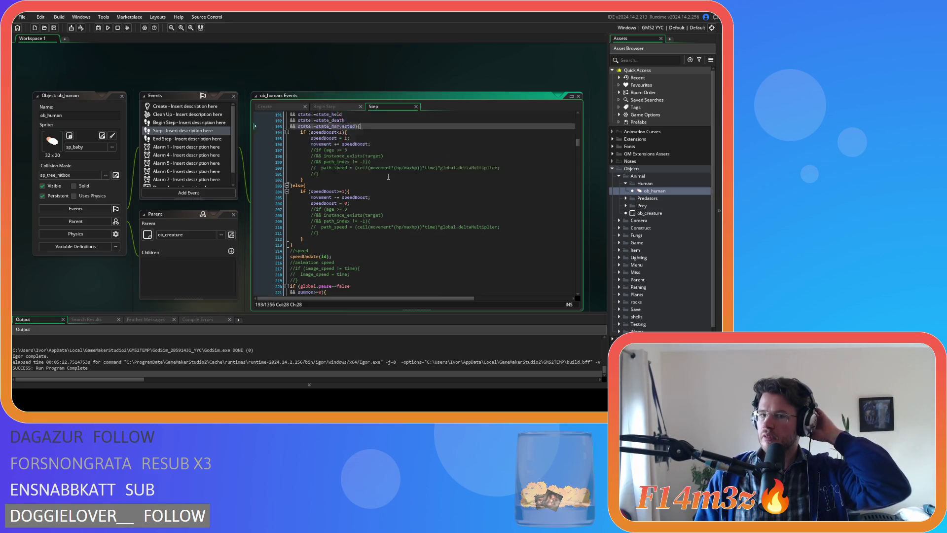
pyautogui.scroll(-12, 389, 176)
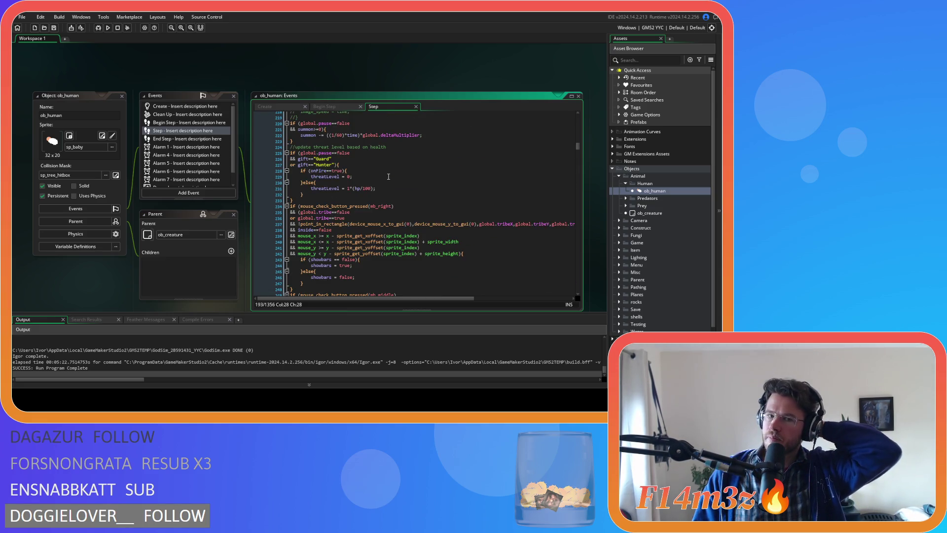
pyautogui.scroll(-4, 388, 176)
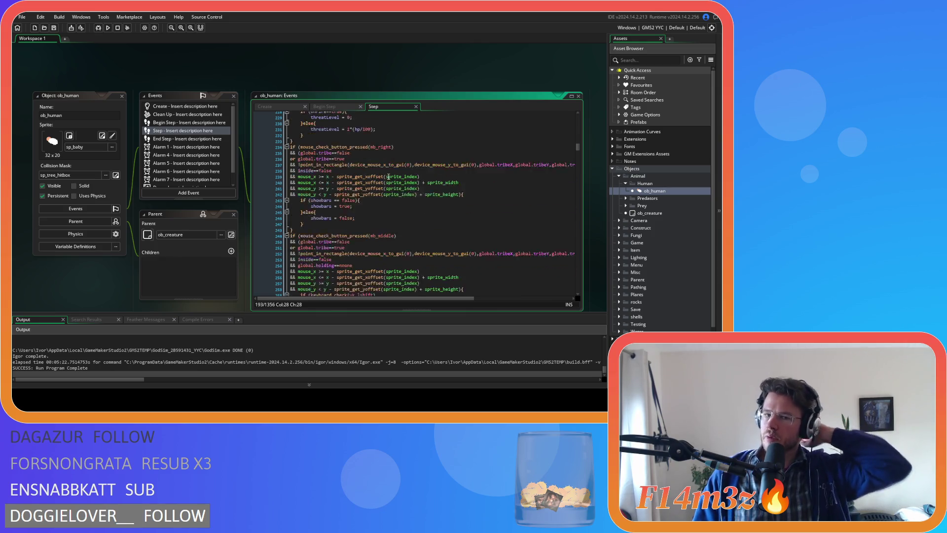
pyautogui.scroll(-6, 388, 176)
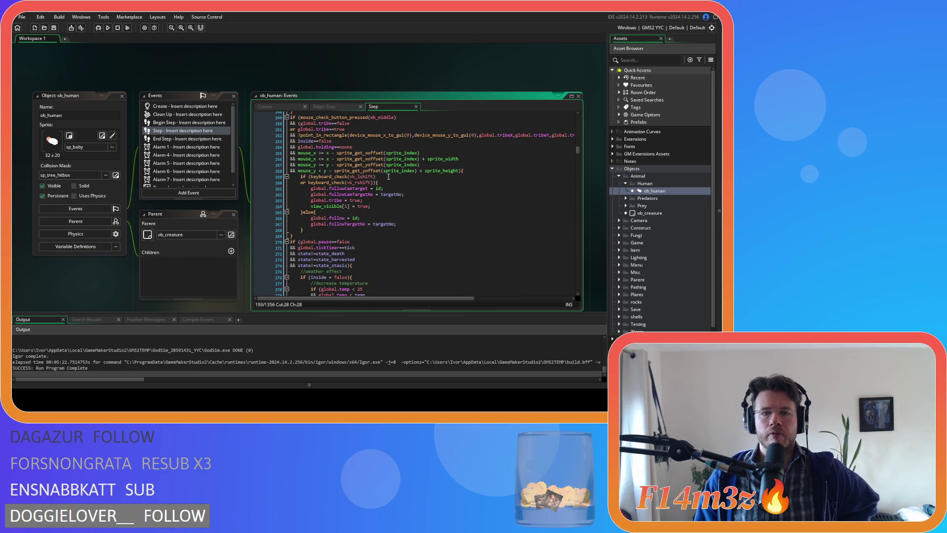
pyautogui.scroll(-1, 389, 176)
pyautogui.moveTo(578, 148)
pyautogui.mouseDown()
pyautogui.moveTo(573, 289)
pyautogui.moveTo(563, 117)
pyautogui.mouseUp()
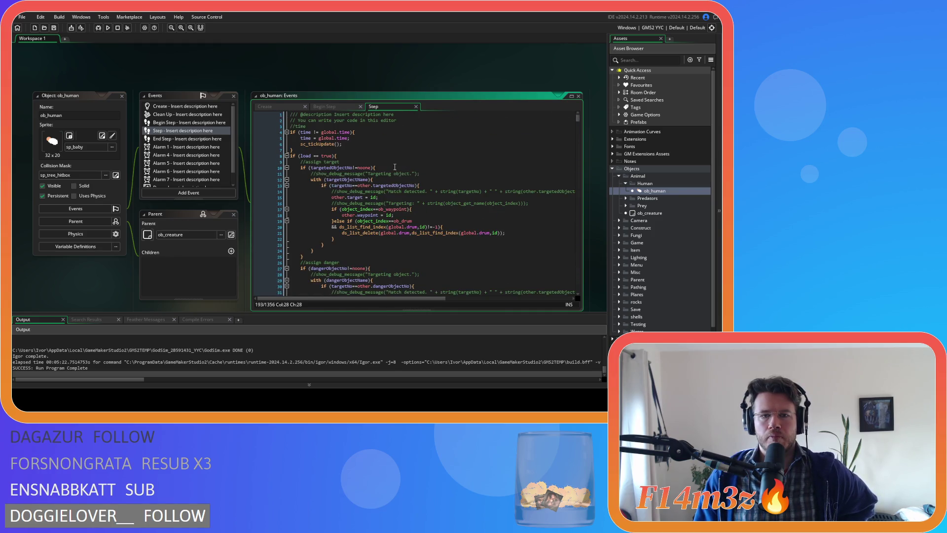
pyautogui.scroll(-10, 395, 167)
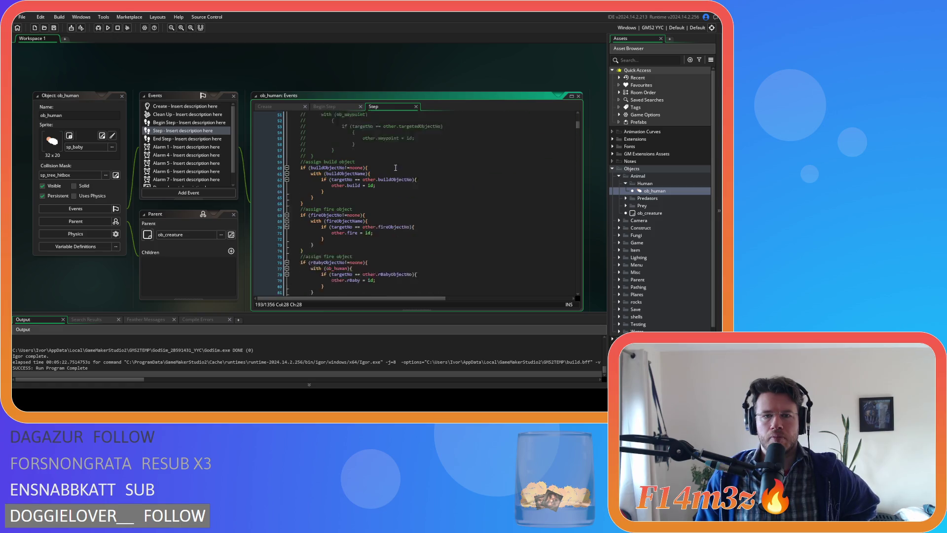
pyautogui.scroll(-1, 395, 168)
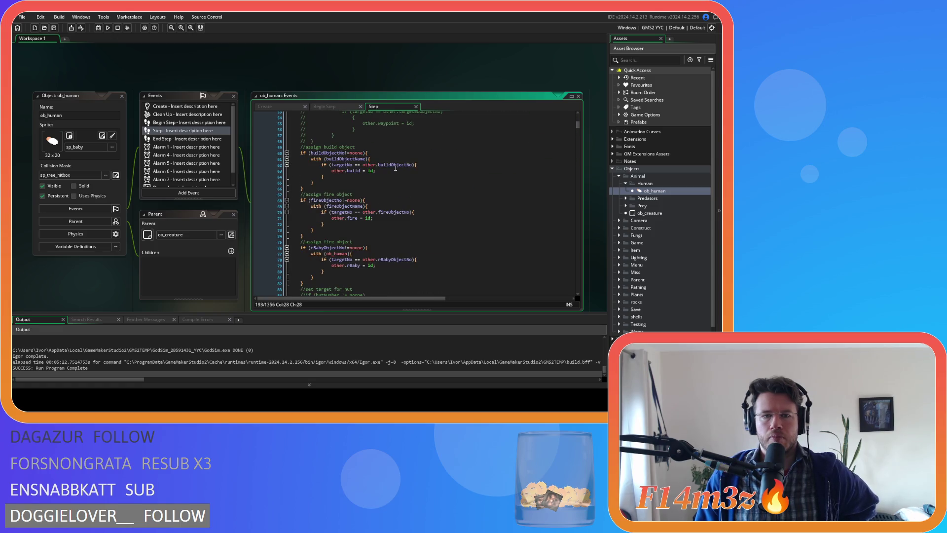
# - Open the End Step event code and scroll through it
pyautogui.click(168, 139)
pyautogui.scroll(-20, 296, 152)
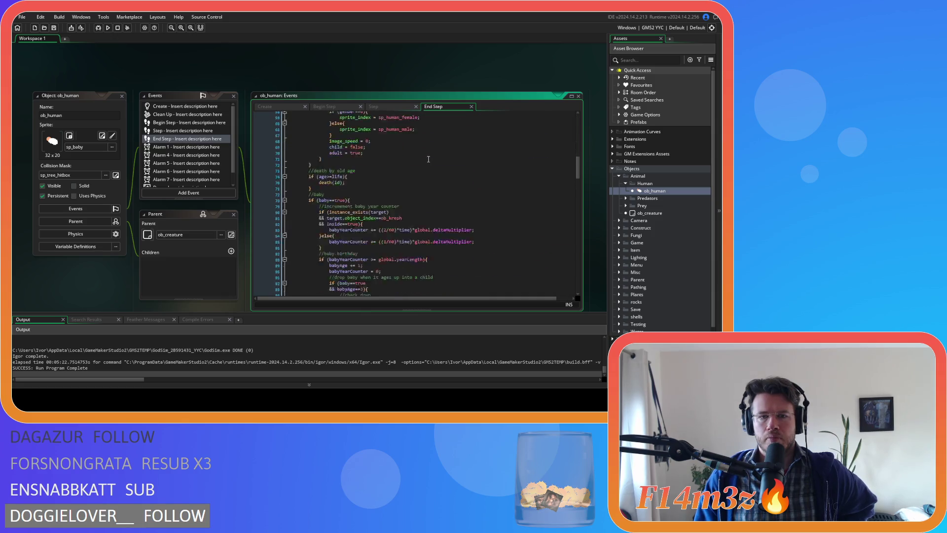
pyautogui.scroll(-15, 428, 158)
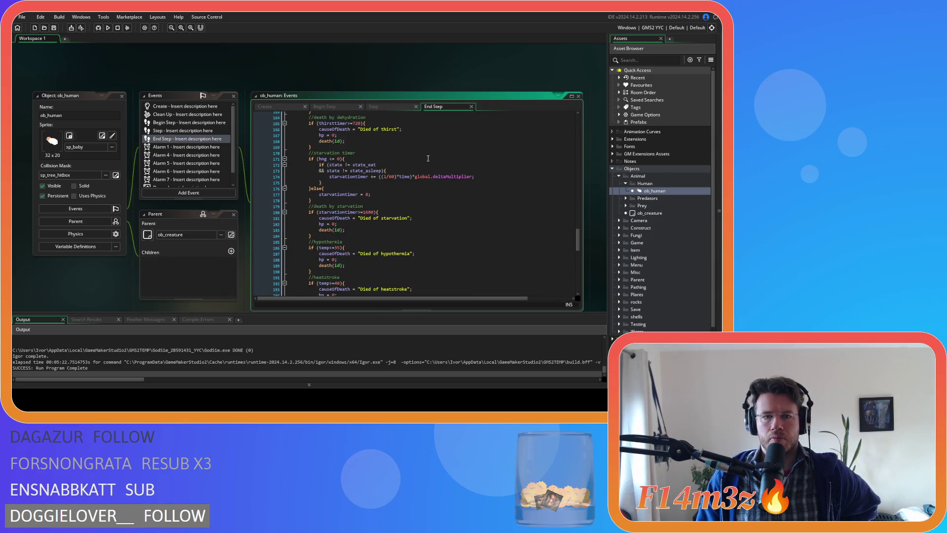
pyautogui.scroll(-5, 429, 158)
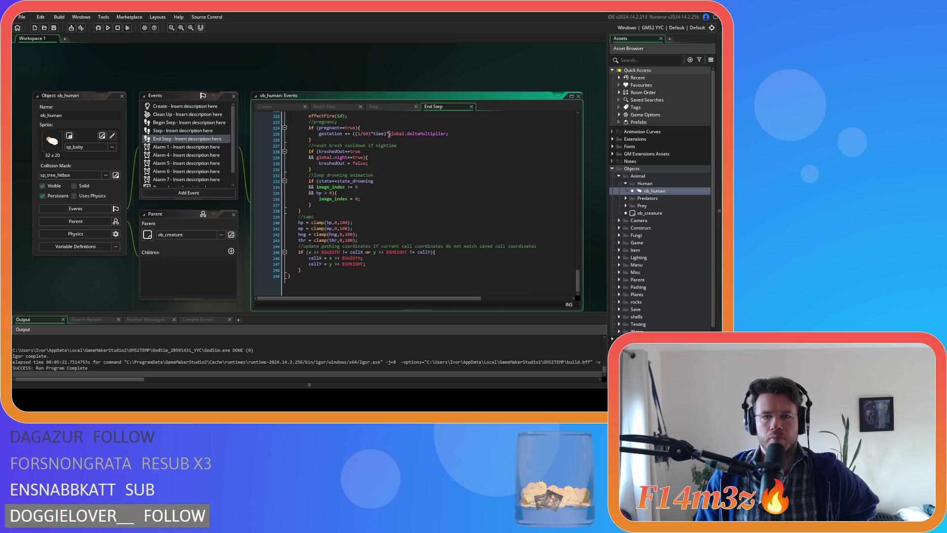
# - Return to the Step code and scroll down to the speedUpdate call
pyautogui.click(377, 107)
pyautogui.scroll(8, 472, 176)
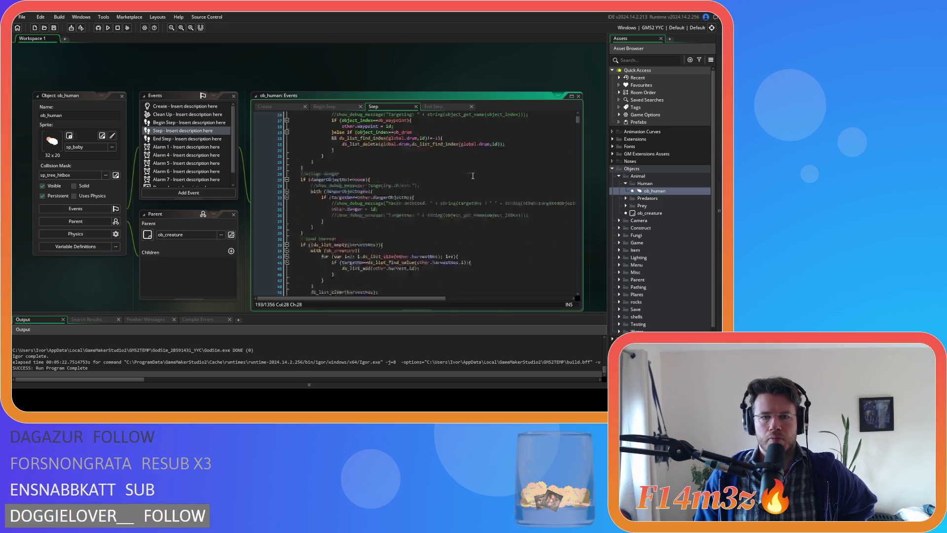
pyautogui.scroll(-2, 473, 176)
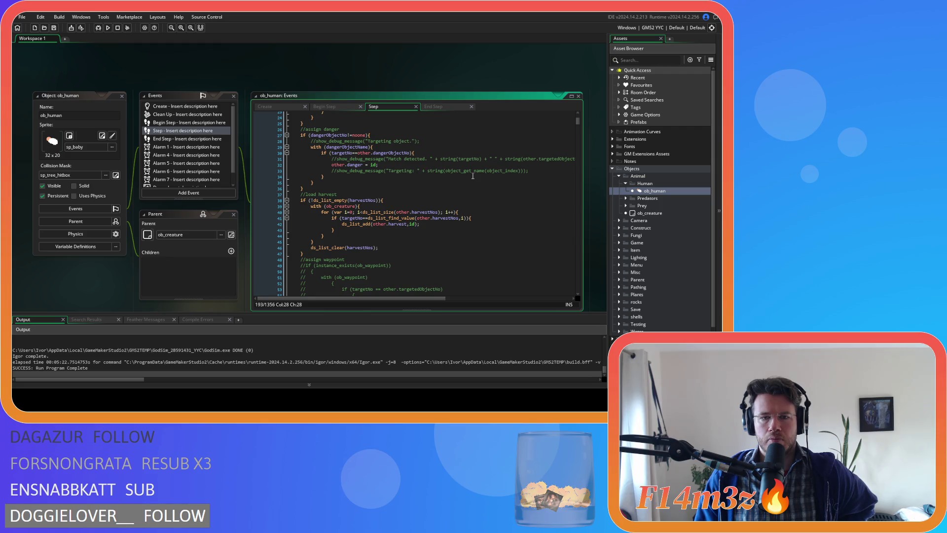
pyautogui.scroll(7, 473, 175)
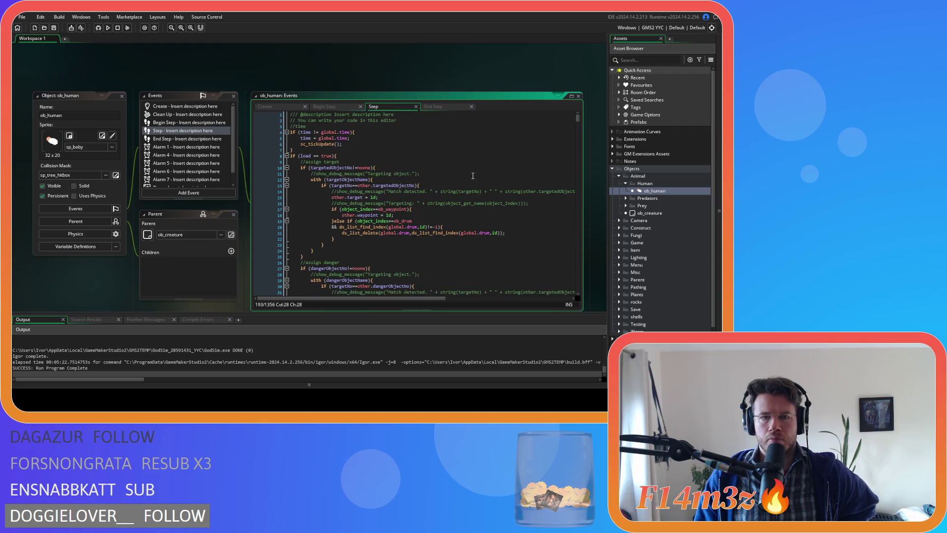
pyautogui.scroll(-20, 473, 176)
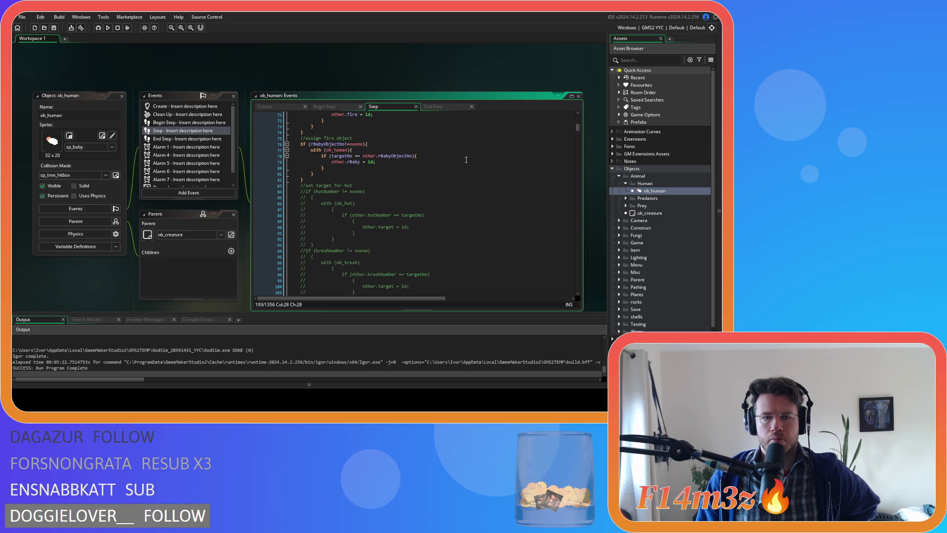
pyautogui.scroll(-20, 466, 160)
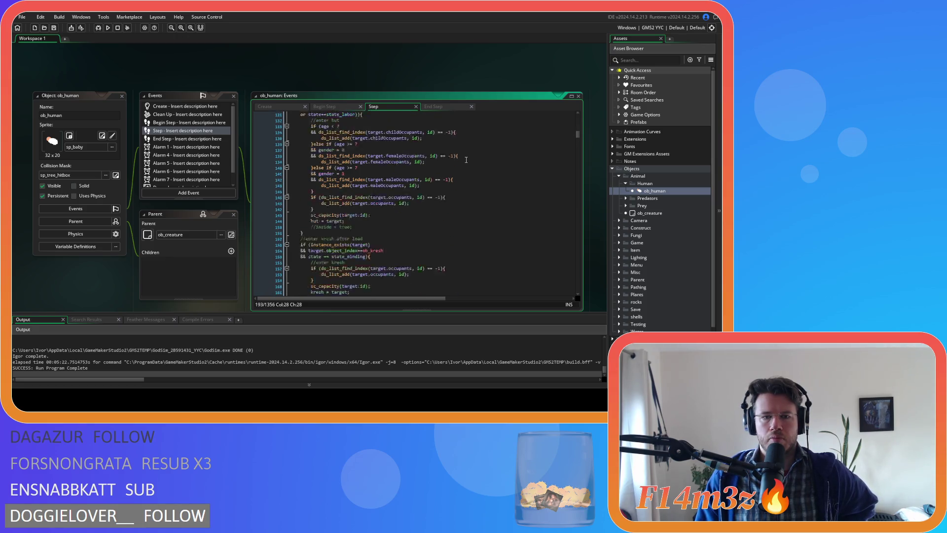
pyautogui.scroll(-3, 466, 160)
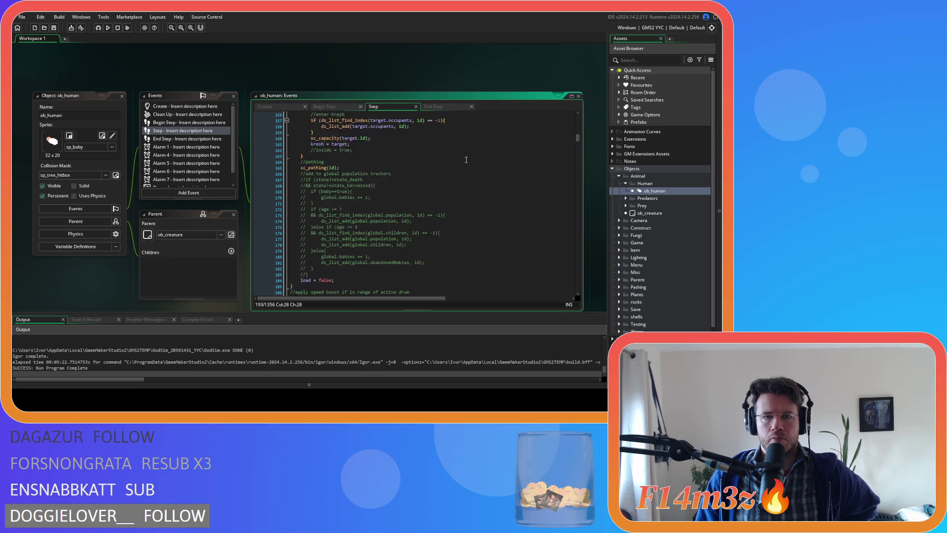
pyautogui.scroll(-4, 466, 159)
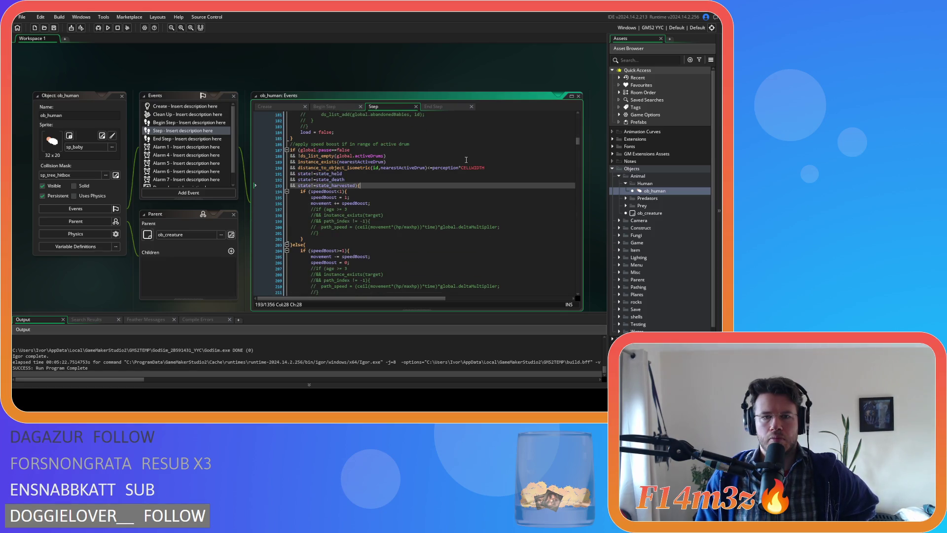
pyautogui.scroll(-5, 465, 160)
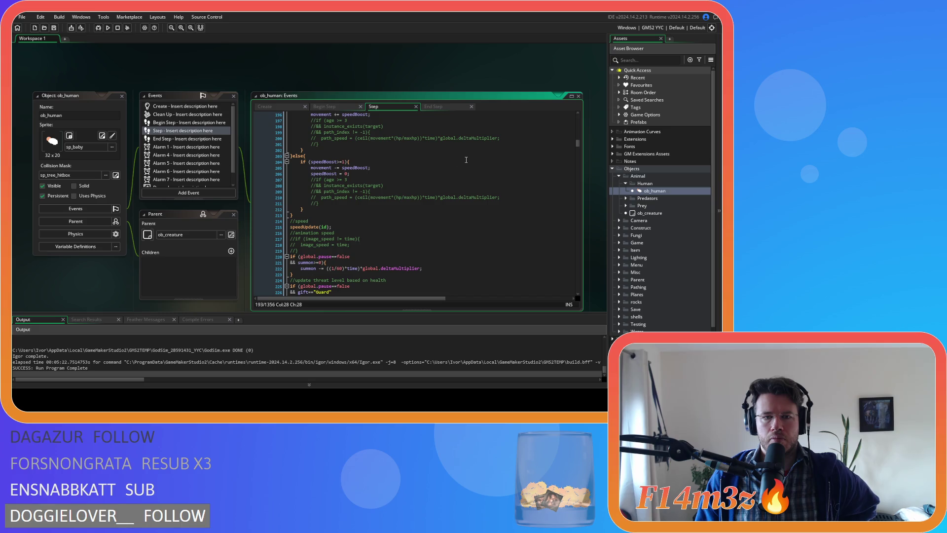
pyautogui.scroll(-1, 309, 214)
# - Open sc_speedUpdate from the speedUpdate call and inspect its pause check and path_speed lines
pyautogui.middleClick(309, 212)
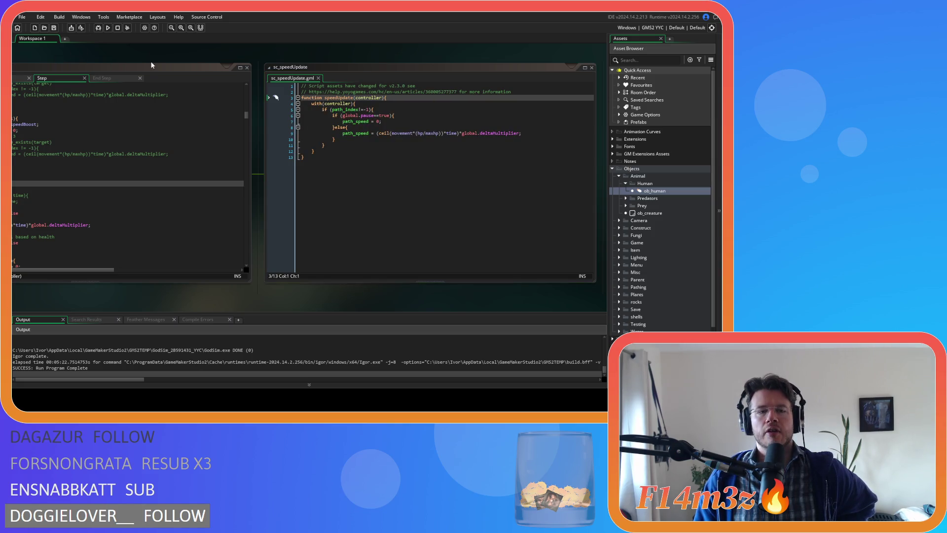
pyautogui.moveTo(148, 61)
pyautogui.mouseDown()
pyautogui.moveTo(354, 58)
pyautogui.moveTo(58, 55)
pyautogui.mouseUp()
pyautogui.click(331, 146)
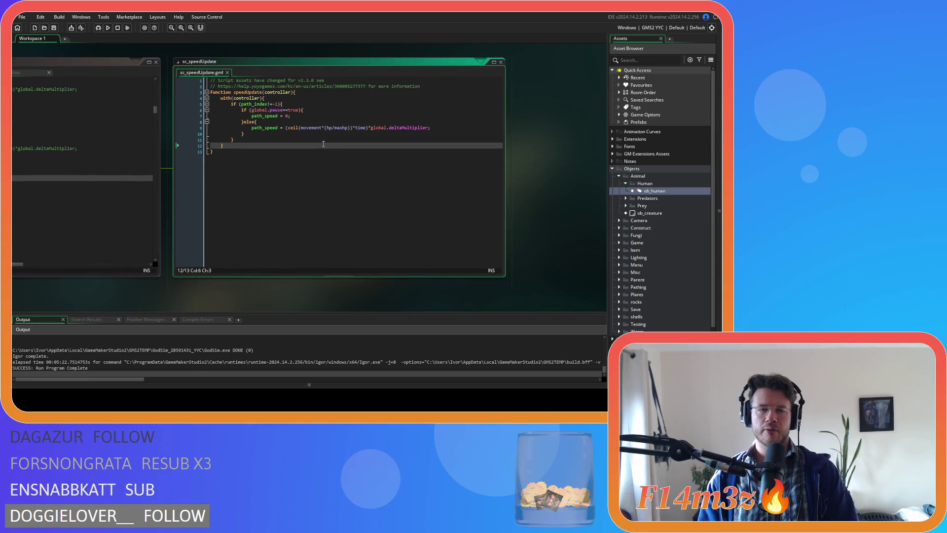
pyautogui.click(238, 132)
pyautogui.click(348, 110)
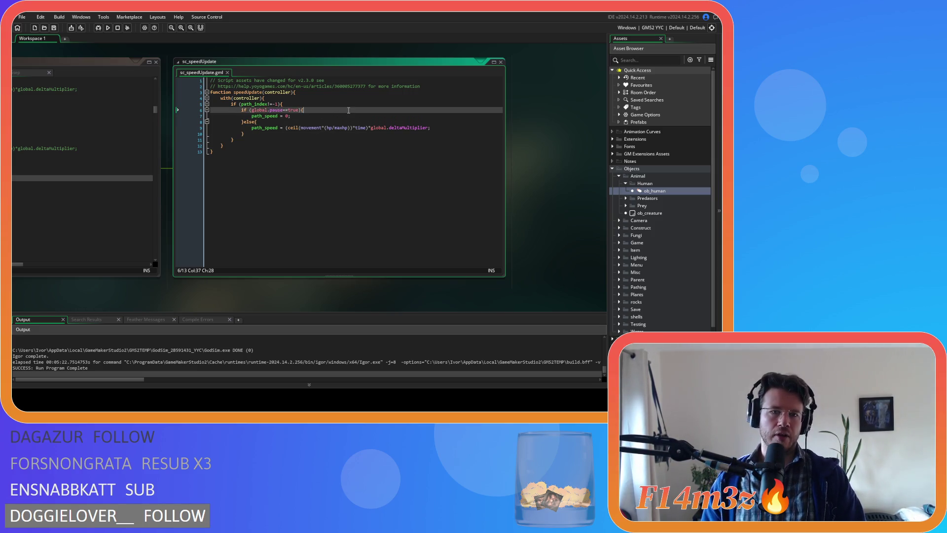
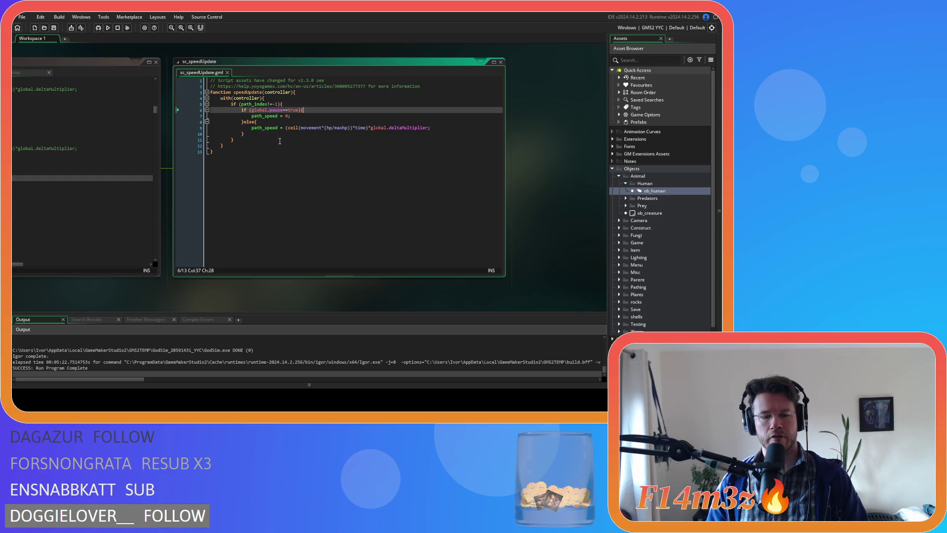
# - In sc_speedUpdate, place the caret at the end of the else line above the path_speed formula
pyautogui.click(280, 152)
pyautogui.click(321, 121)
pyautogui.click(469, 132)
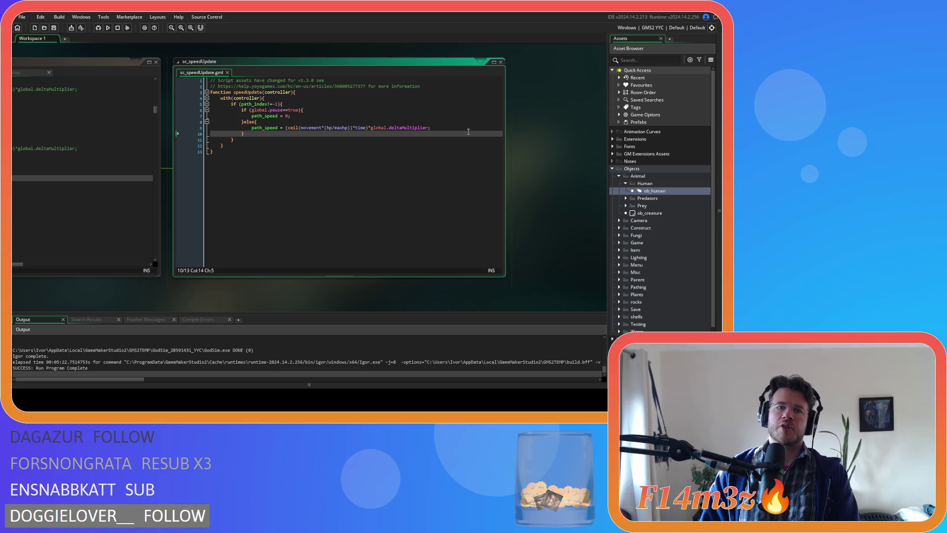
pyautogui.press('Up')
pyautogui.press('Up')
pyautogui.press('Down')
pyautogui.press('Down')
pyautogui.press('Down')
pyautogui.press('Up')
pyautogui.press('Up')
pyautogui.press('Down')
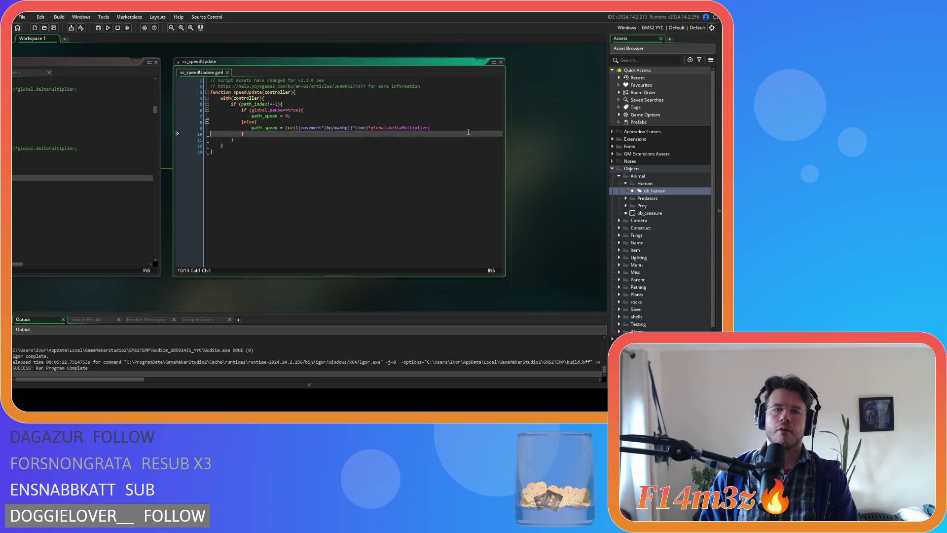
pyautogui.press('Up')
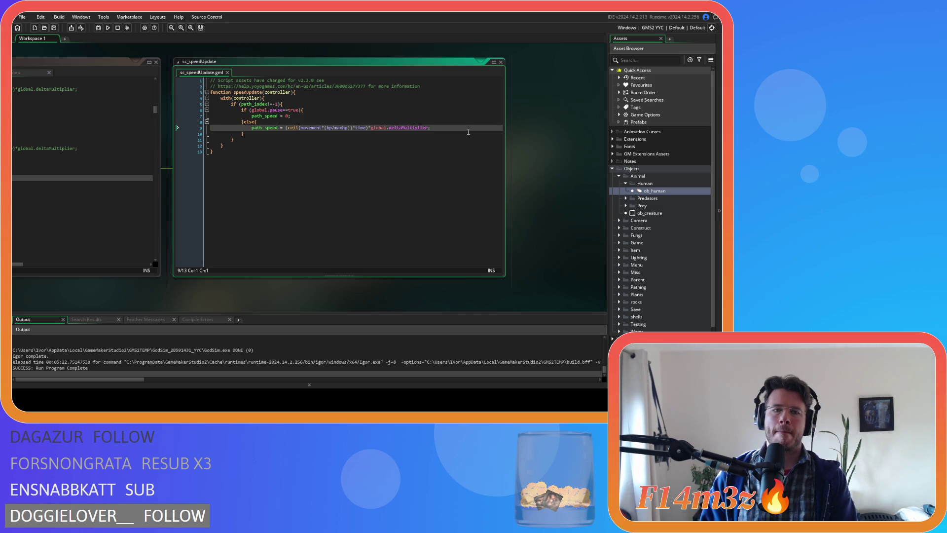
pyautogui.press('Up')
pyautogui.press('End')
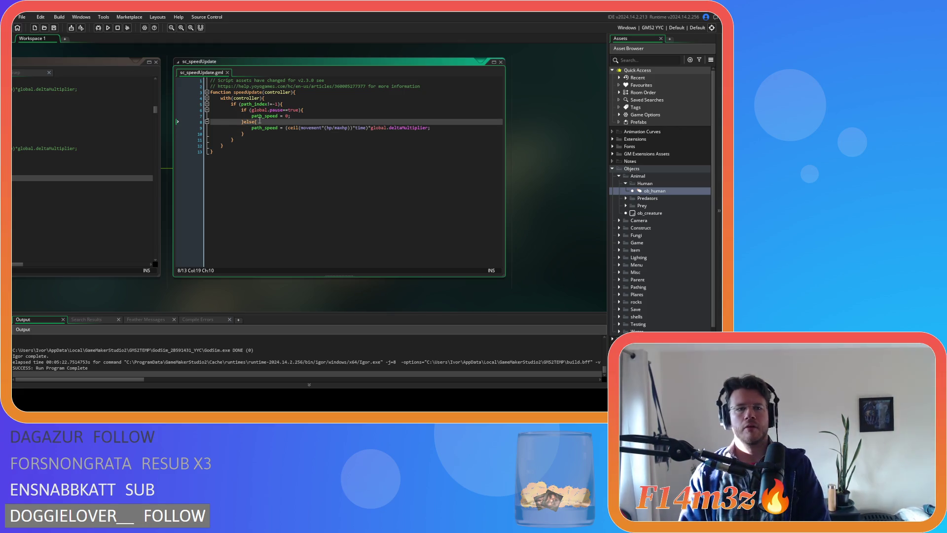
# - Pan to the ob_human Events window and close Begin Step so the Step code shows
pyautogui.moveTo(85, 295)
pyautogui.mouseDown()
pyautogui.moveTo(277, 283)
pyautogui.moveTo(286, 292)
pyautogui.mouseUp()
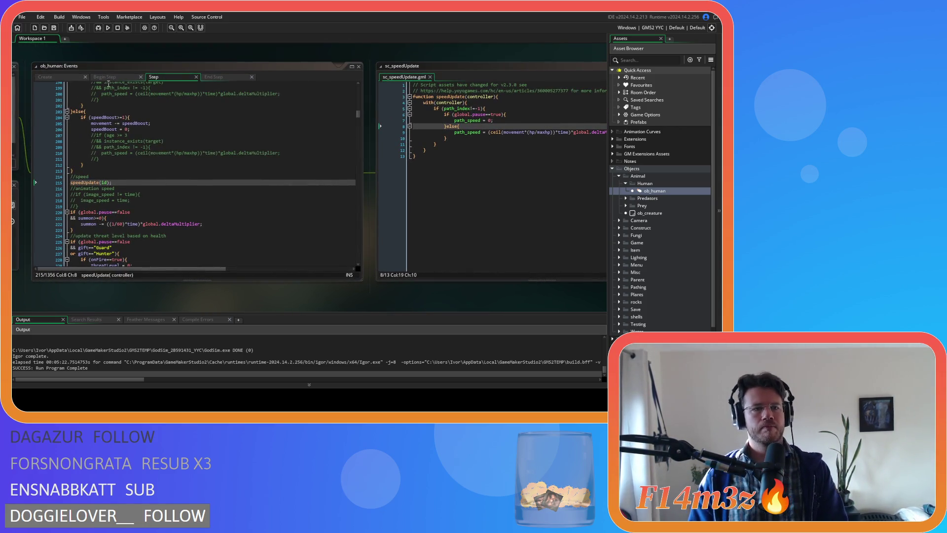
pyautogui.click(112, 78)
pyautogui.click(140, 77)
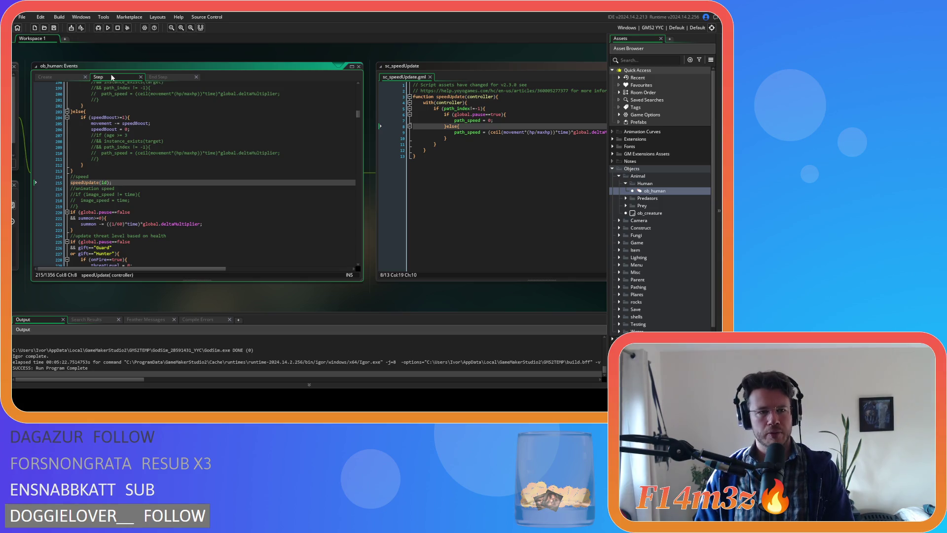
pyautogui.moveTo(359, 114)
pyautogui.mouseDown()
pyautogui.moveTo(348, 206)
pyautogui.moveTo(357, 258)
pyautogui.mouseUp()
# - Examine the direction checks on lines 1328–1341 that choose the sprite image_index
pyautogui.click(127, 146)
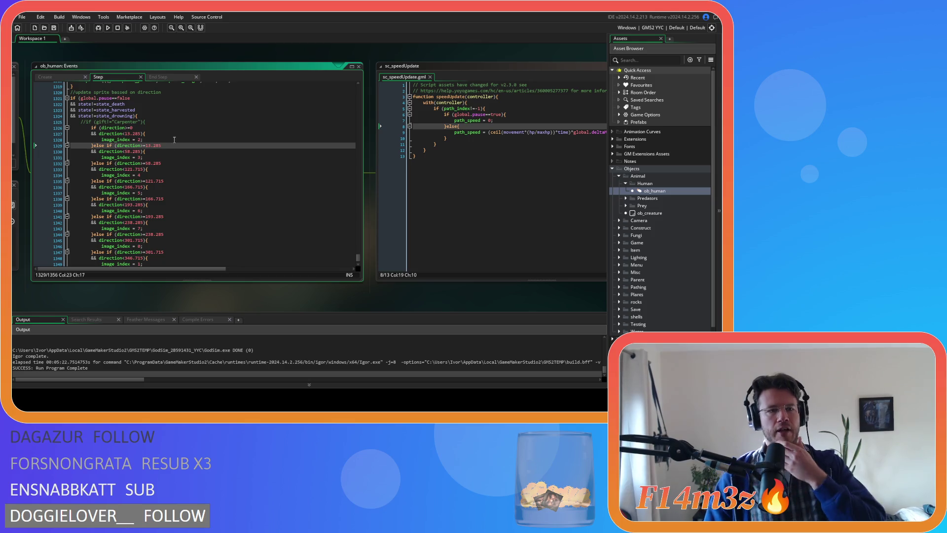
pyautogui.click(151, 163)
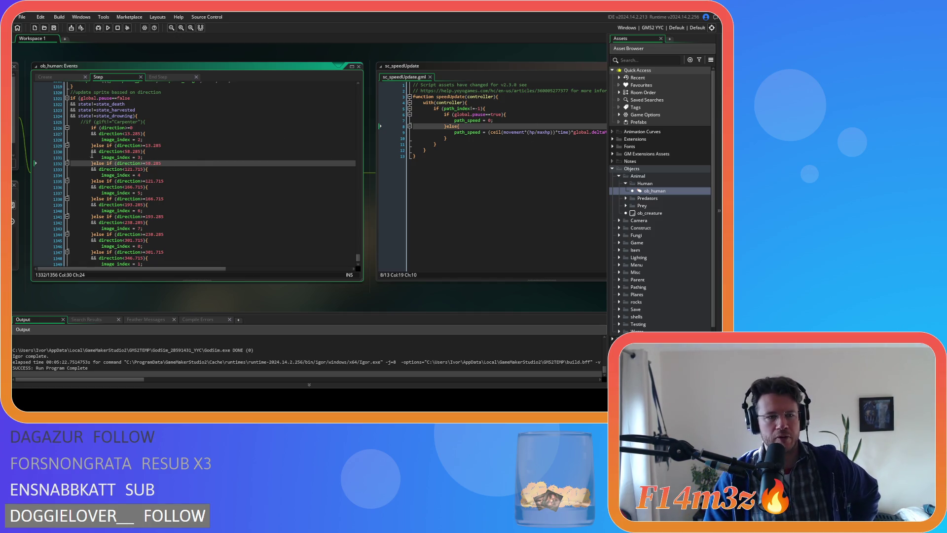
pyautogui.moveTo(130, 139); pyautogui.dragTo(127, 219)
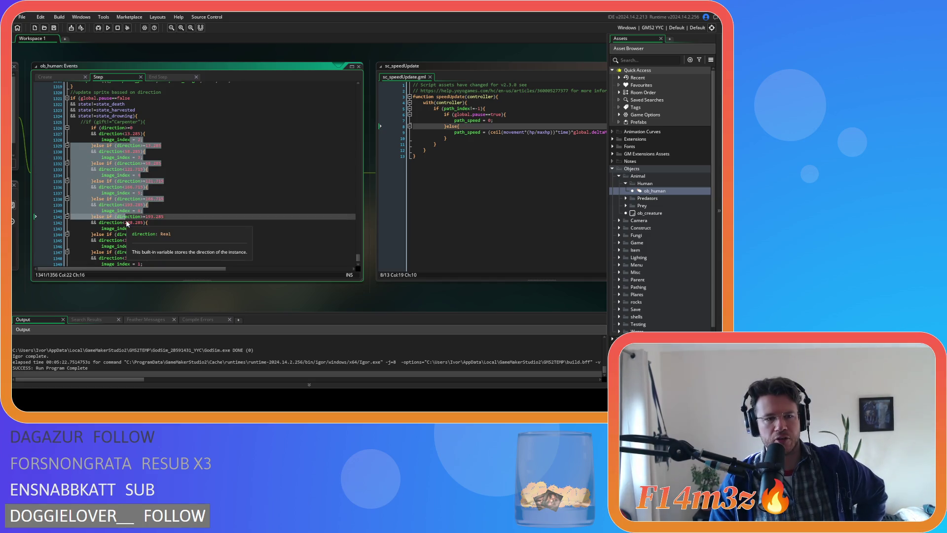
pyautogui.click(303, 204)
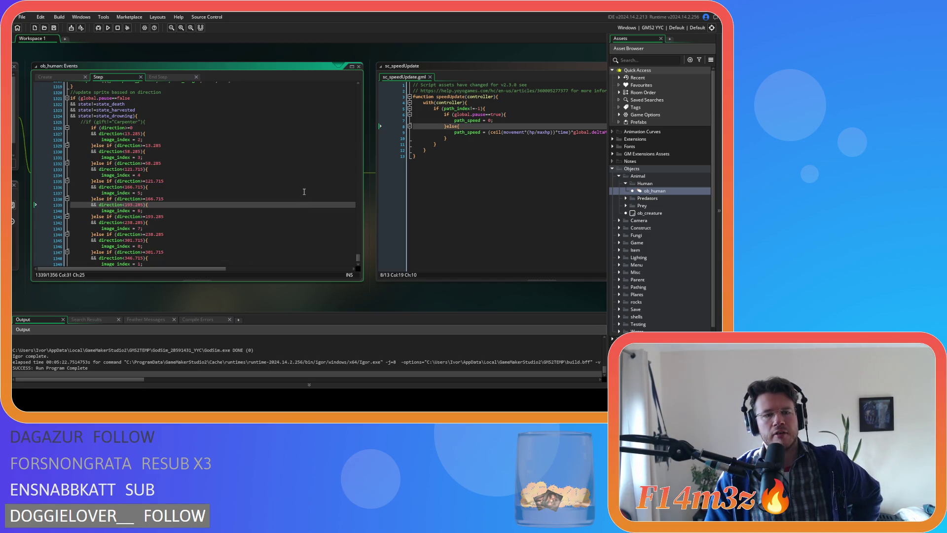
pyautogui.scroll(-2, 304, 191)
pyautogui.moveTo(101, 201); pyautogui.dragTo(175, 202)
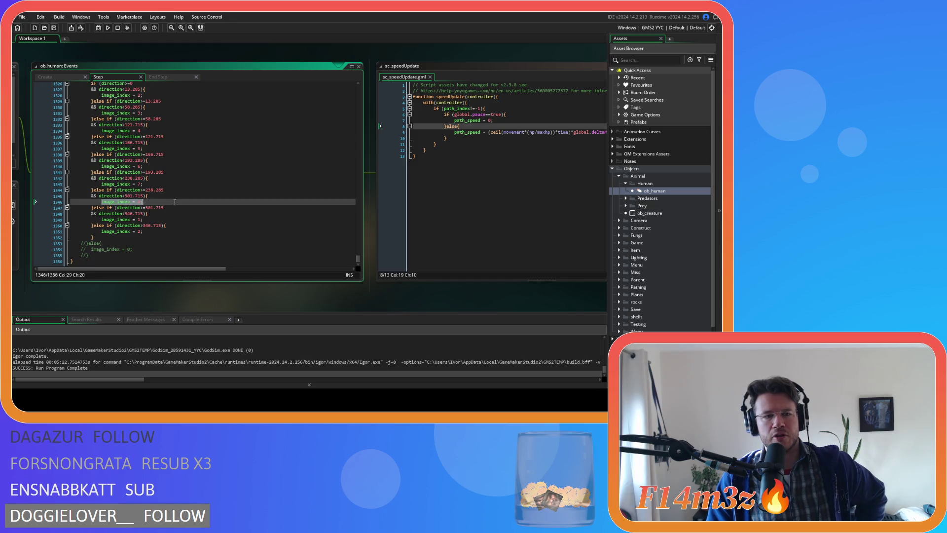
pyautogui.scroll(4, 163, 160)
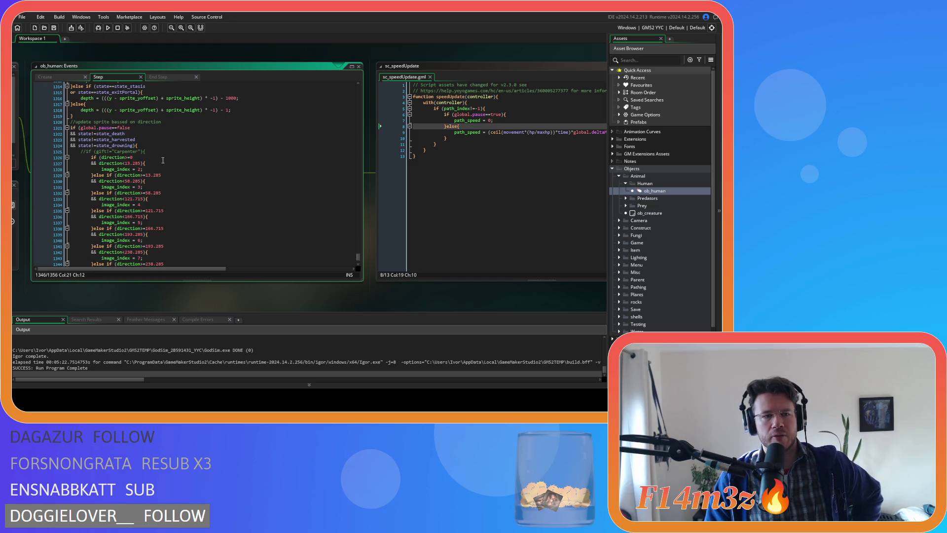
pyautogui.scroll(-2, 208, 178)
pyautogui.moveTo(114, 154)
pyautogui.mouseDown()
pyautogui.moveTo(91, 169)
pyautogui.moveTo(143, 196)
pyautogui.mouseUp()
pyautogui.click(163, 153)
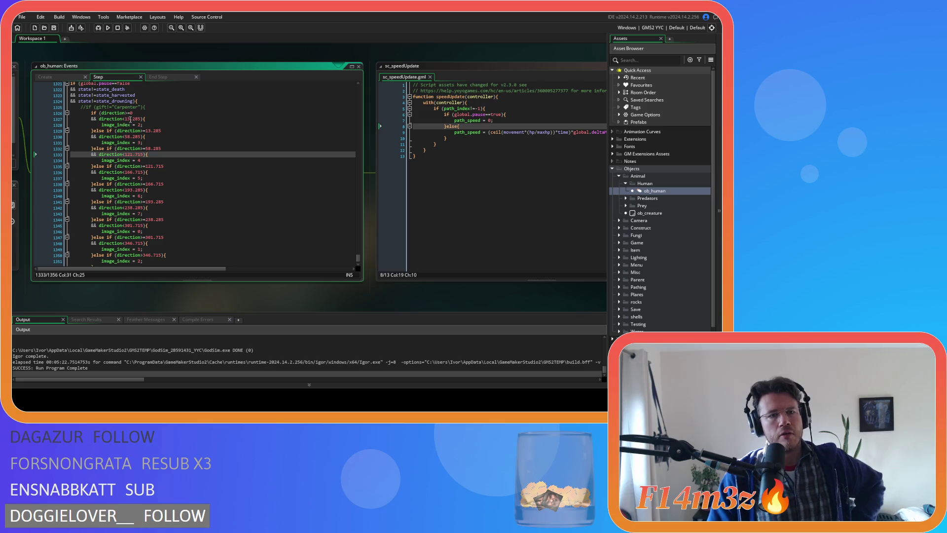
pyautogui.scroll(1, 192, 126)
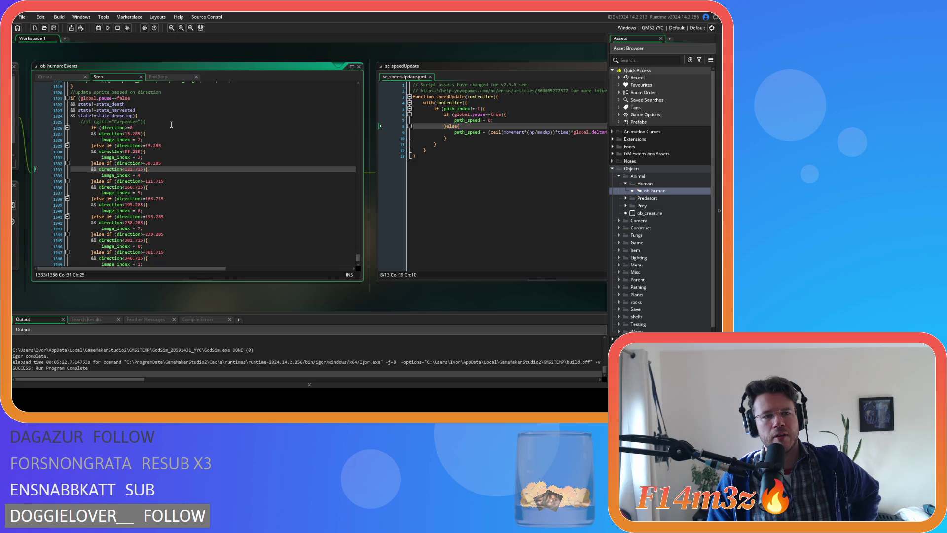
pyautogui.moveTo(113, 128)
pyautogui.mouseDown()
pyautogui.moveTo(162, 168)
pyautogui.moveTo(148, 135)
pyautogui.moveTo(161, 142)
pyautogui.mouseUp()
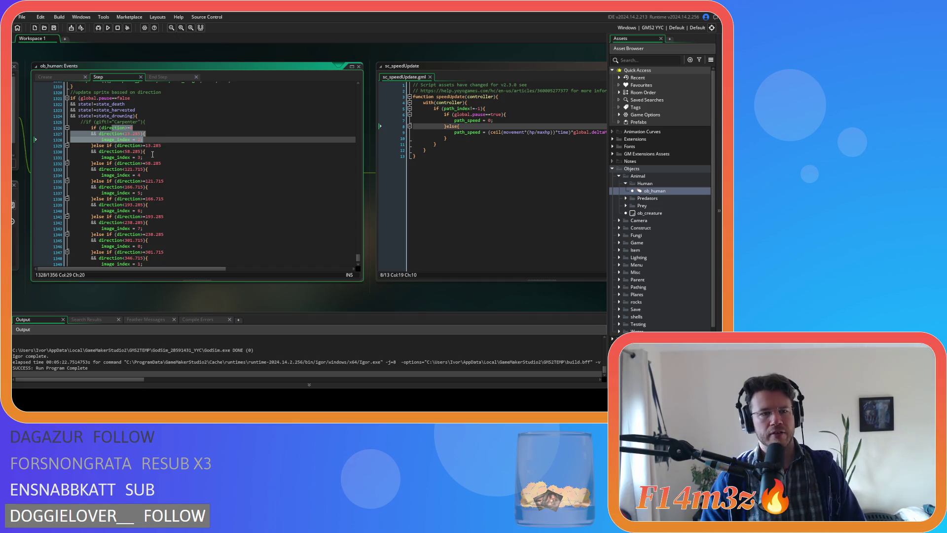
pyautogui.moveTo(128, 146); pyautogui.dragTo(140, 157)
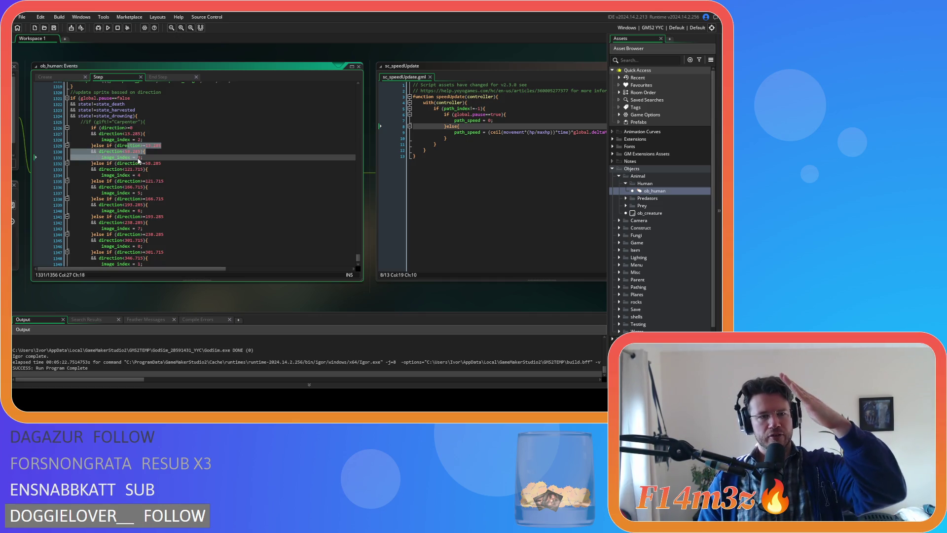
pyautogui.click(160, 174)
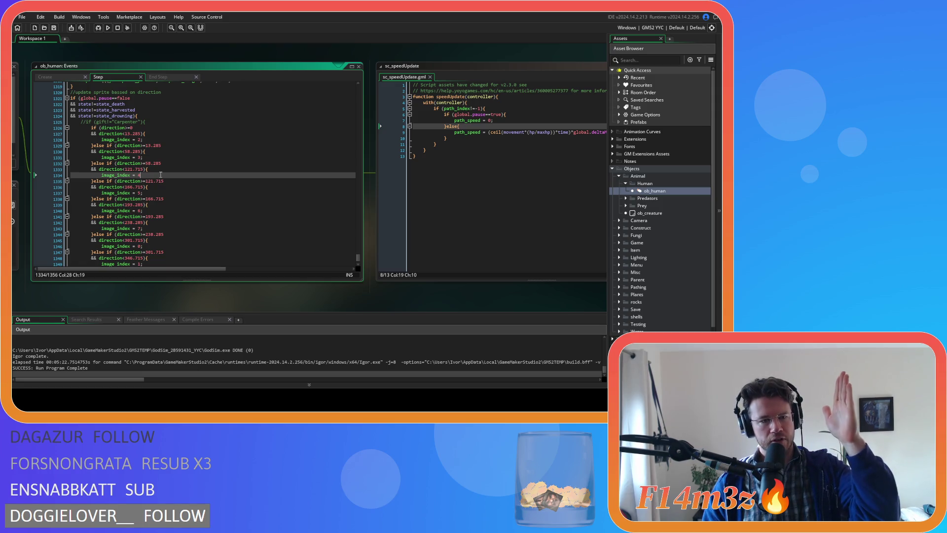
pyautogui.click(163, 187)
pyautogui.scroll(-2, 195, 198)
pyautogui.scroll(2, 196, 198)
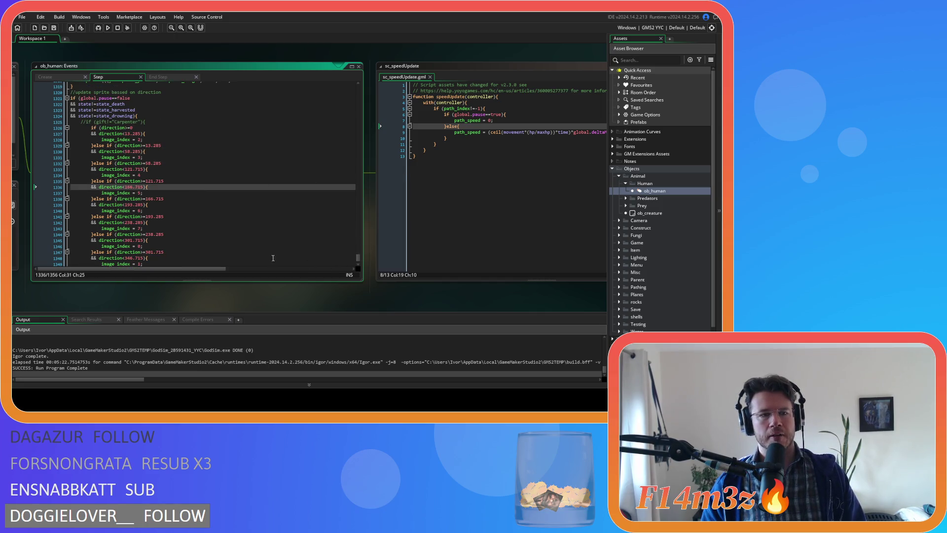
pyautogui.scroll(-3, 238, 210)
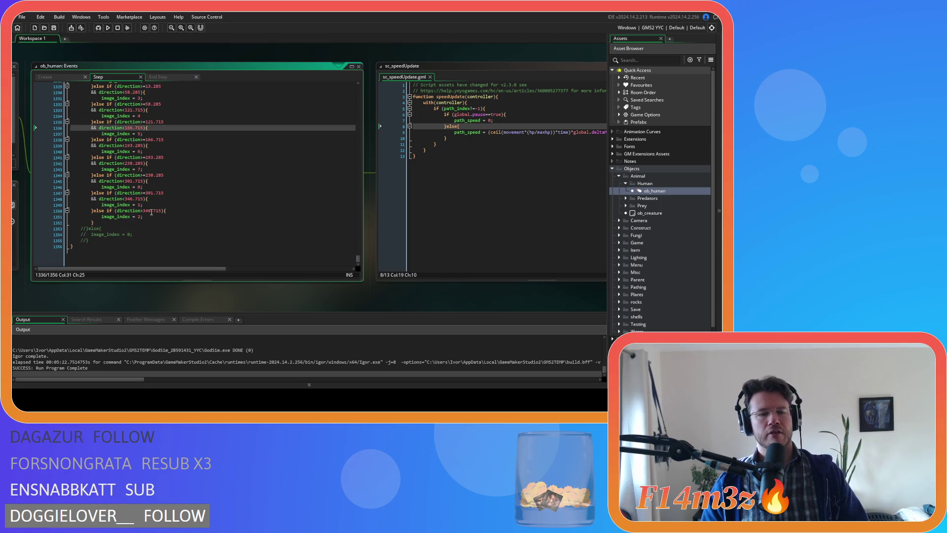
pyautogui.scroll(1, 144, 199)
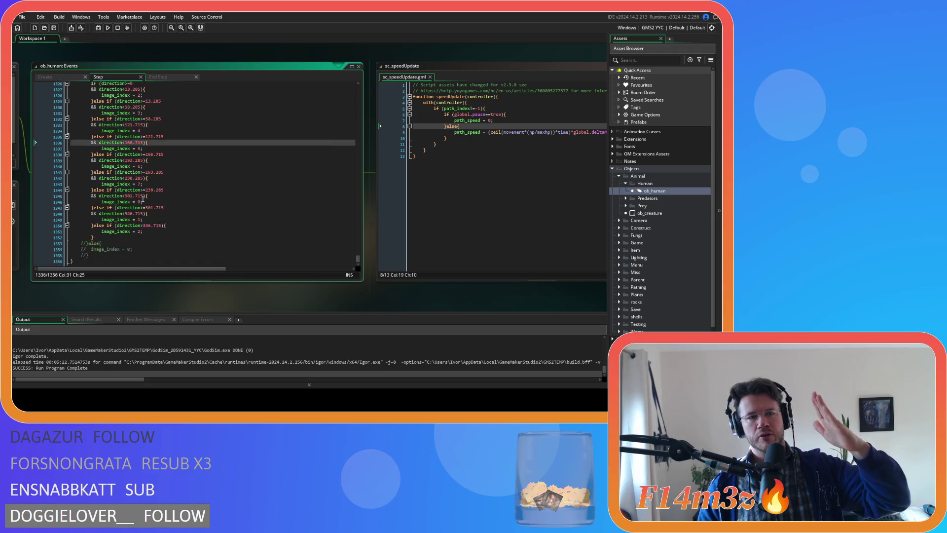
pyautogui.scroll(2, 143, 199)
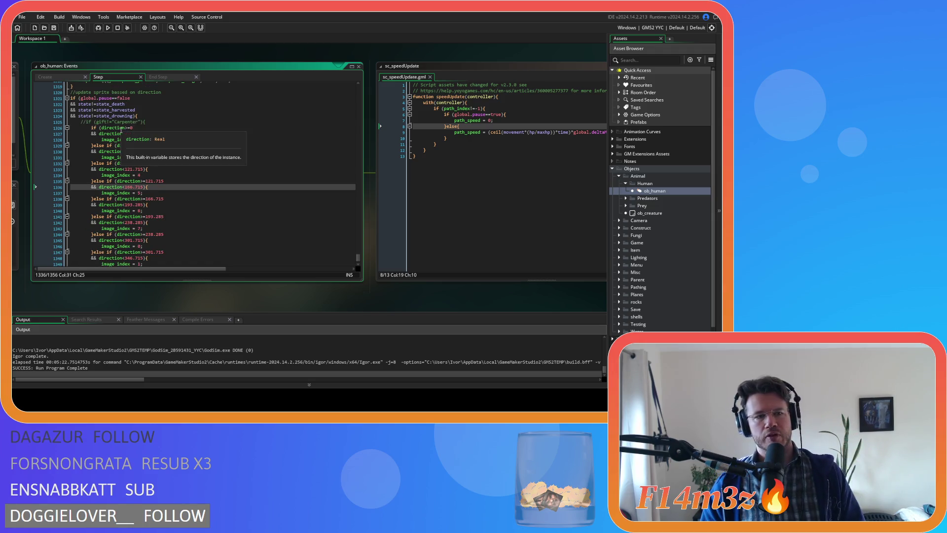
pyautogui.scroll(-3, 198, 145)
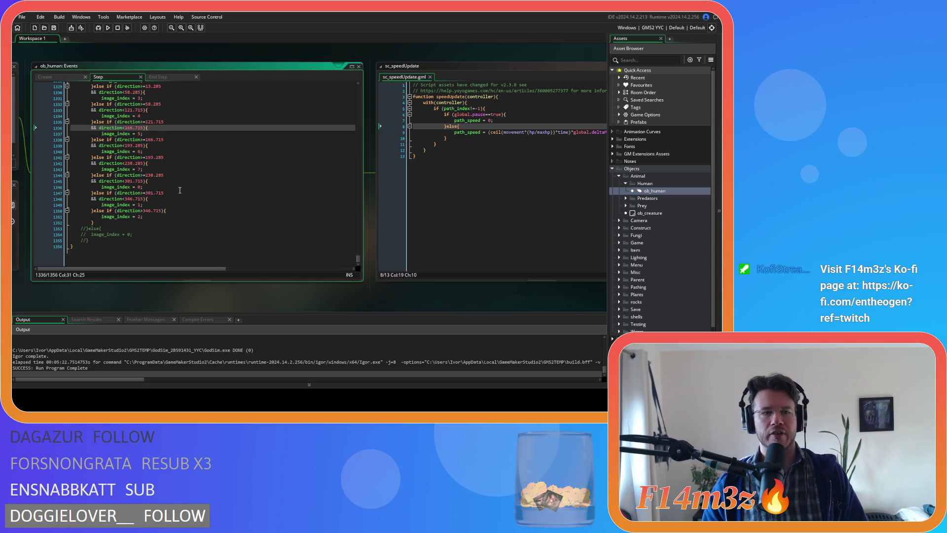
pyautogui.scroll(2, 180, 190)
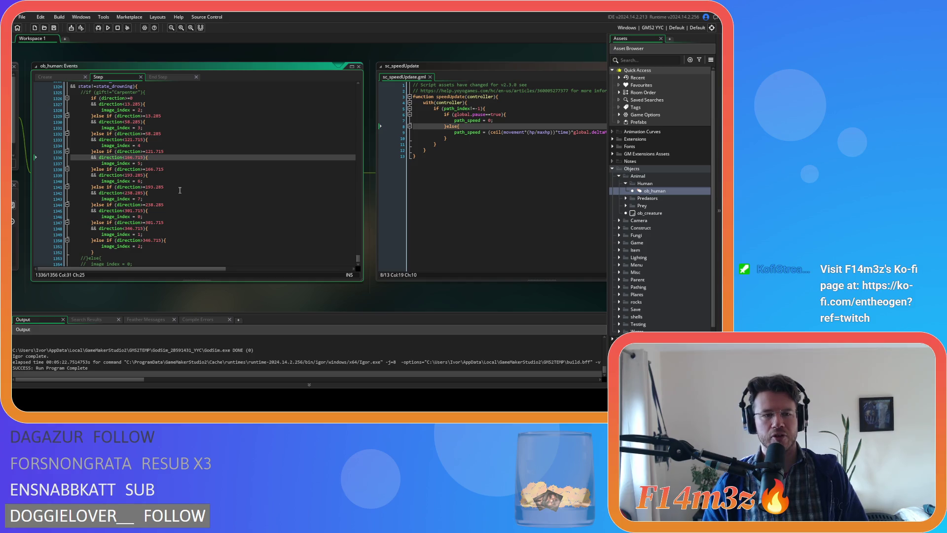
pyautogui.scroll(1, 180, 190)
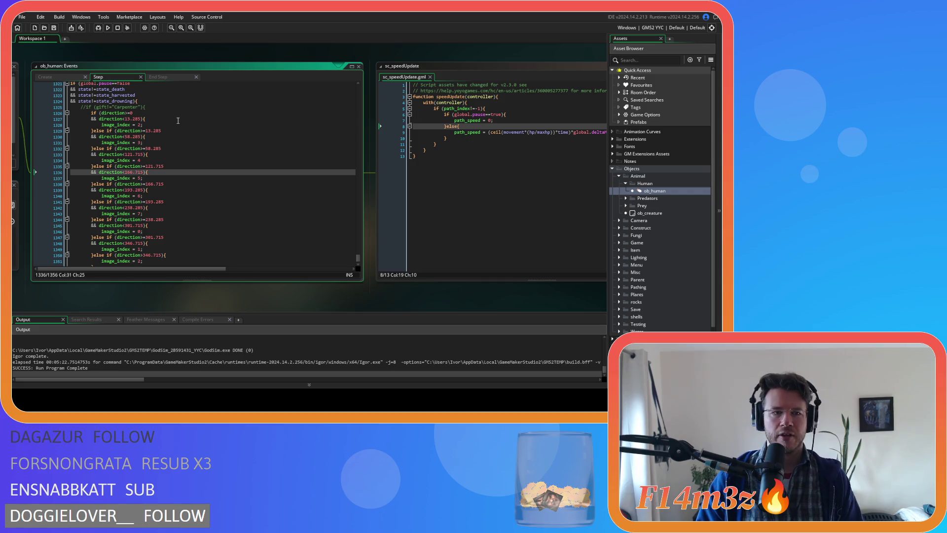
# - Add an if ( line after the else and paste the direction>=0 && direction<13.285 condition into it
pyautogui.click(467, 126)
pyautogui.press('Return')
pyautogui.write('if (')
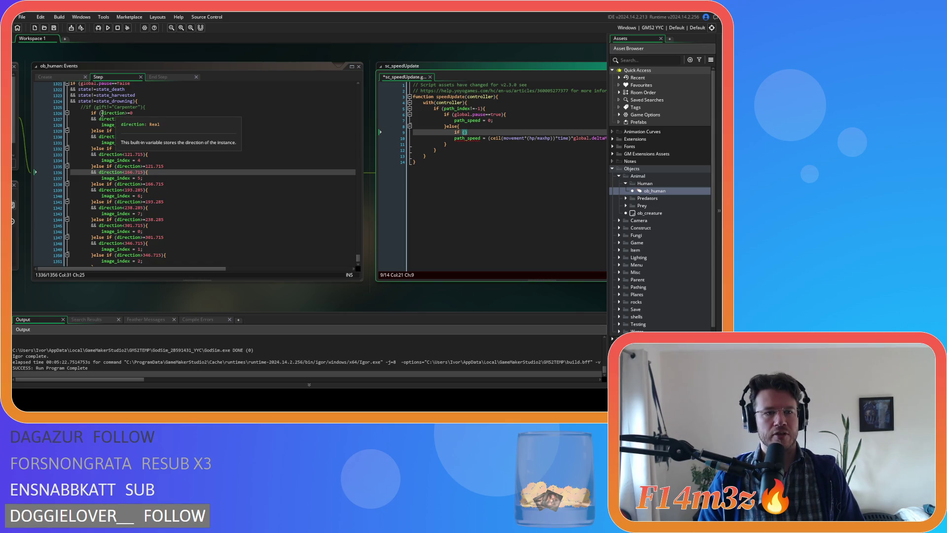
pyautogui.click(101, 113)
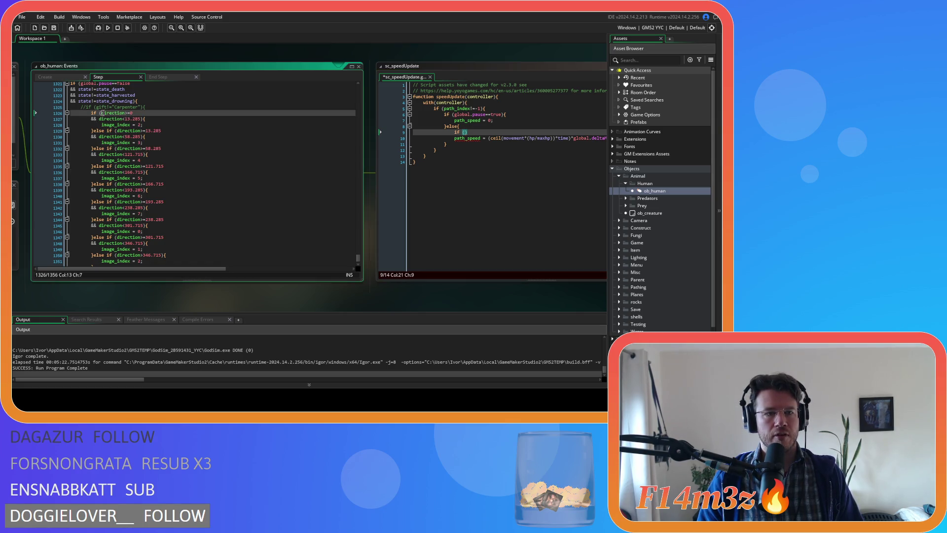
pyautogui.moveTo(102, 113); pyautogui.dragTo(134, 119)
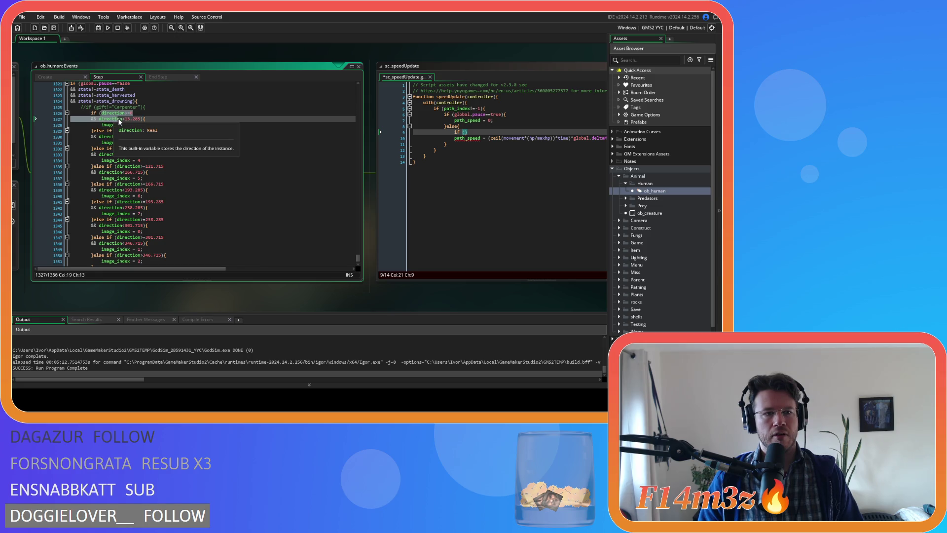
pyautogui.click(113, 118)
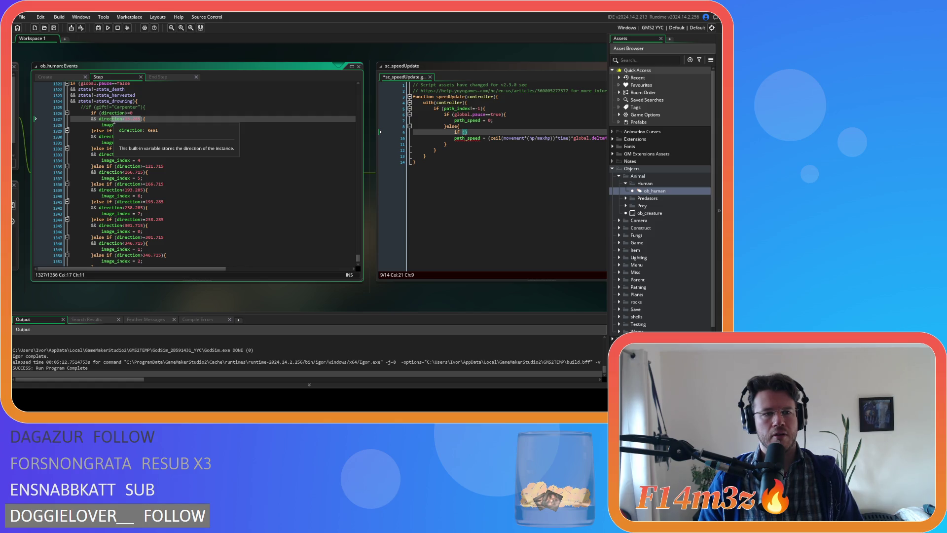
pyautogui.moveTo(101, 112); pyautogui.dragTo(133, 113)
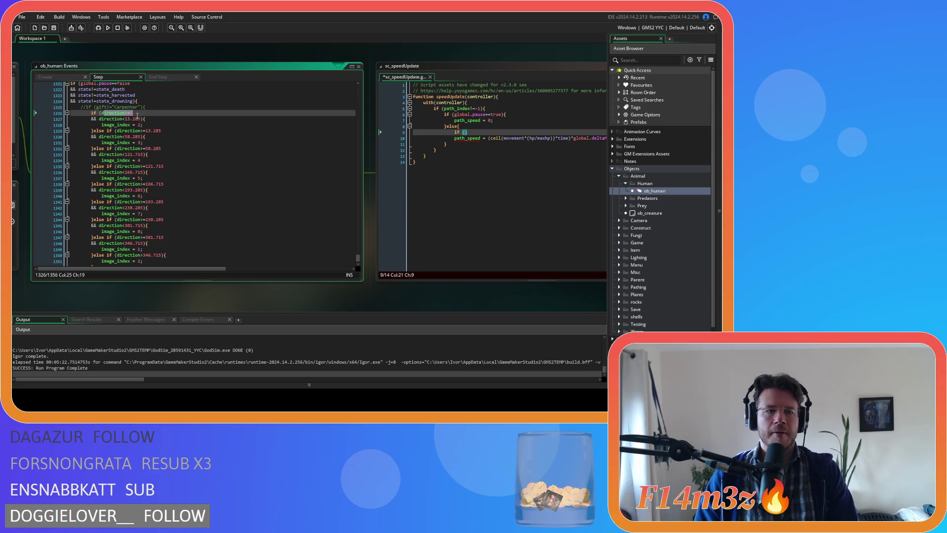
pyautogui.scroll(-3, 148, 123)
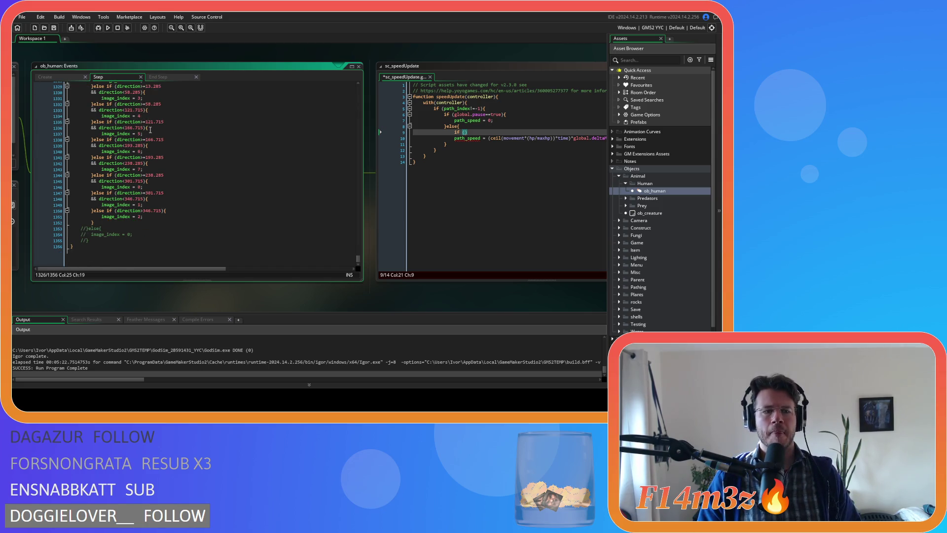
pyautogui.scroll(3, 151, 129)
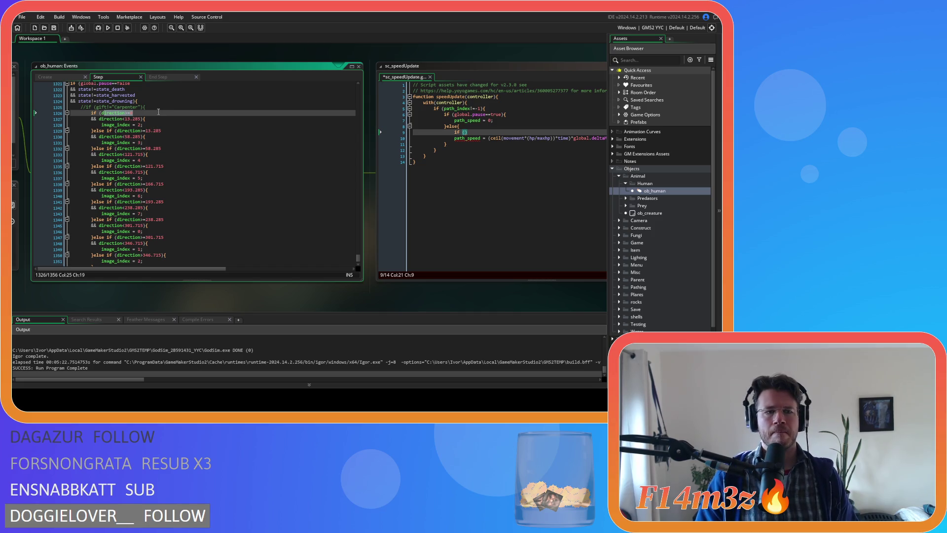
pyautogui.click(116, 112)
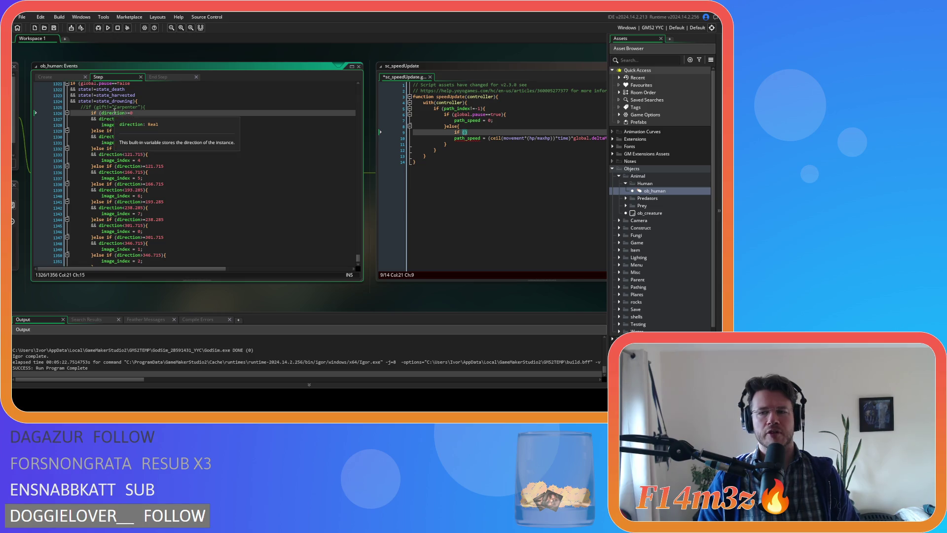
pyautogui.moveTo(101, 113); pyautogui.dragTo(142, 123)
pyautogui.hotkey('ctrl', 'c')
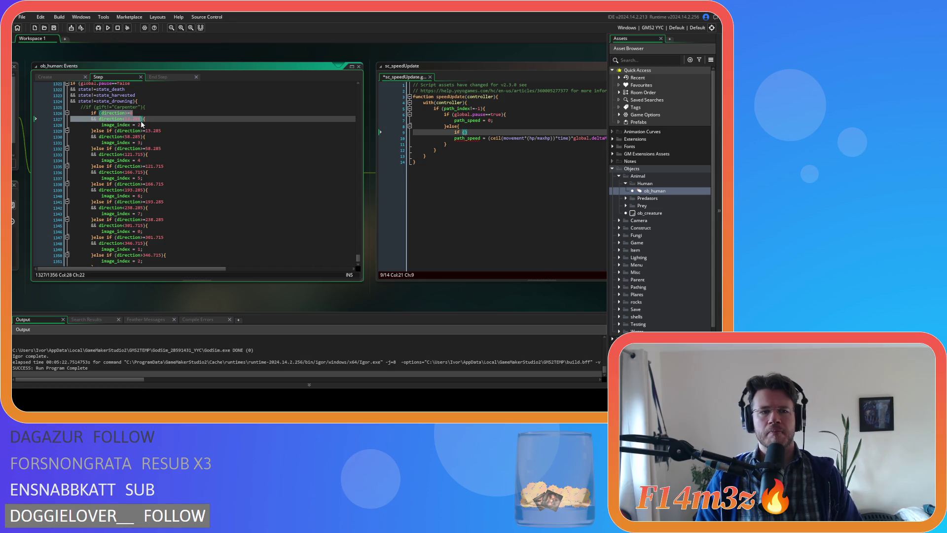
pyautogui.click(465, 133)
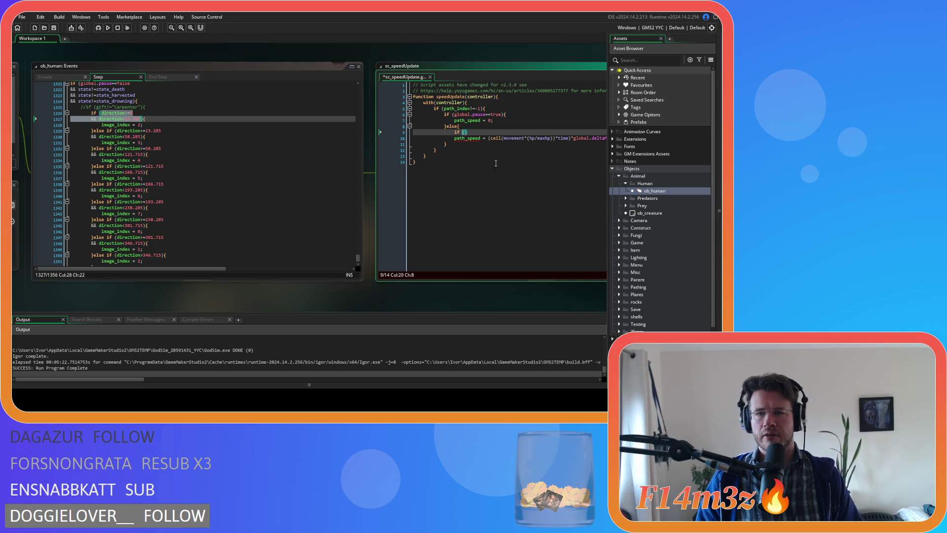
pyautogui.hotkey('ctrl', 'v')
# - Add an or line and paste the direction>346.715 condition from ob_human after it
pyautogui.click(424, 138)
pyautogui.press('Tab')
pyautogui.press('Tab')
pyautogui.press('Tab')
pyautogui.press('BackSpace')
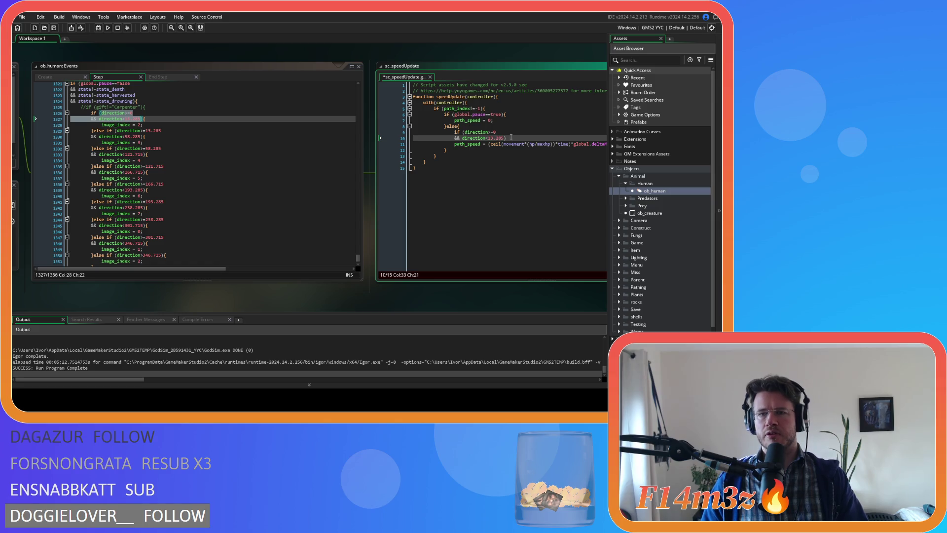
pyautogui.click(510, 138)
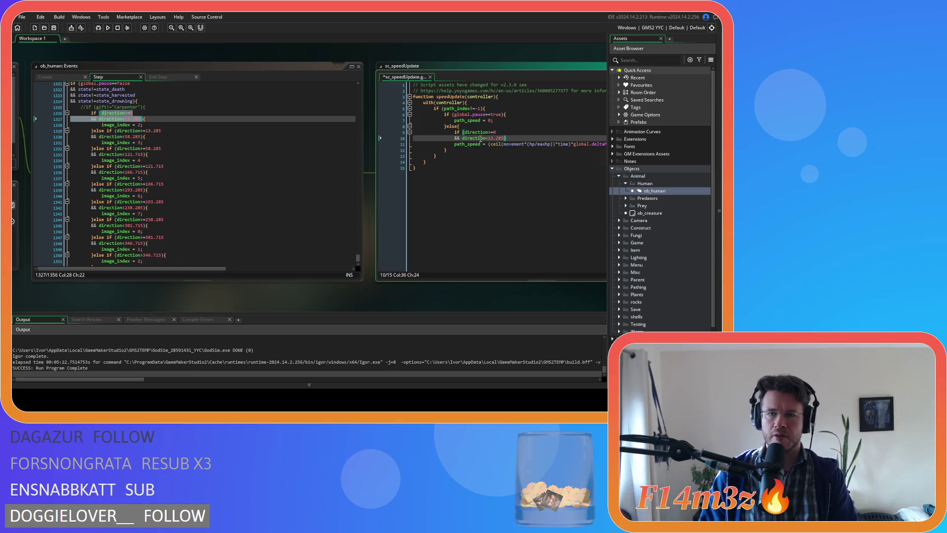
pyautogui.press('Return')
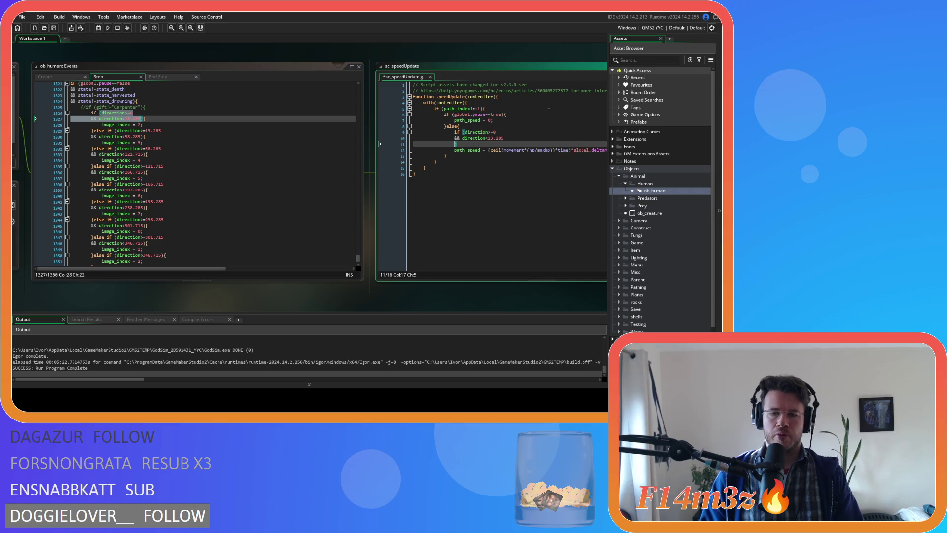
pyautogui.write('or')
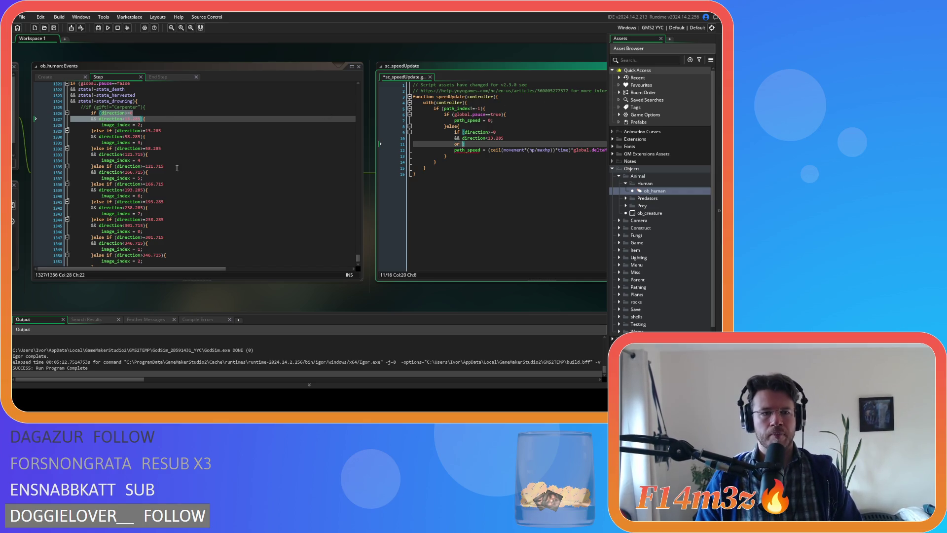
pyautogui.scroll(-3, 177, 168)
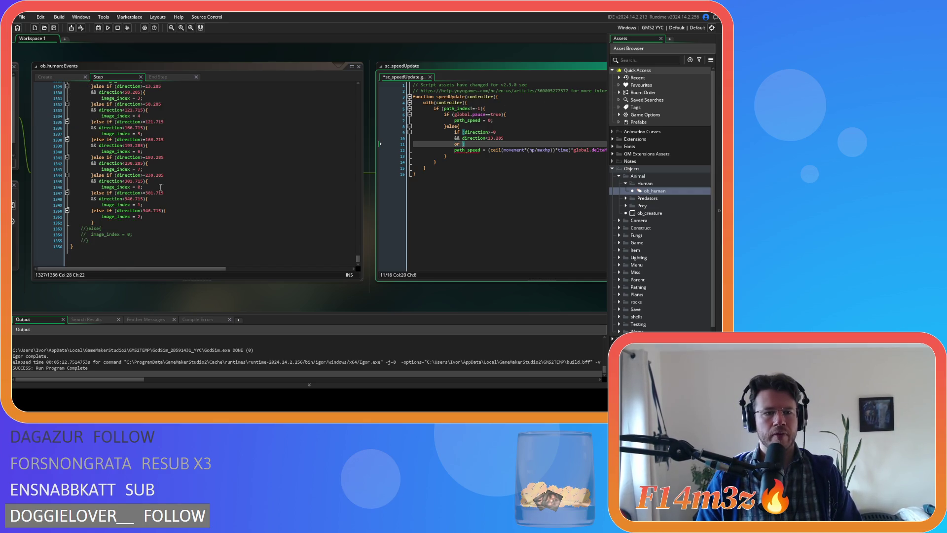
pyautogui.click(127, 215)
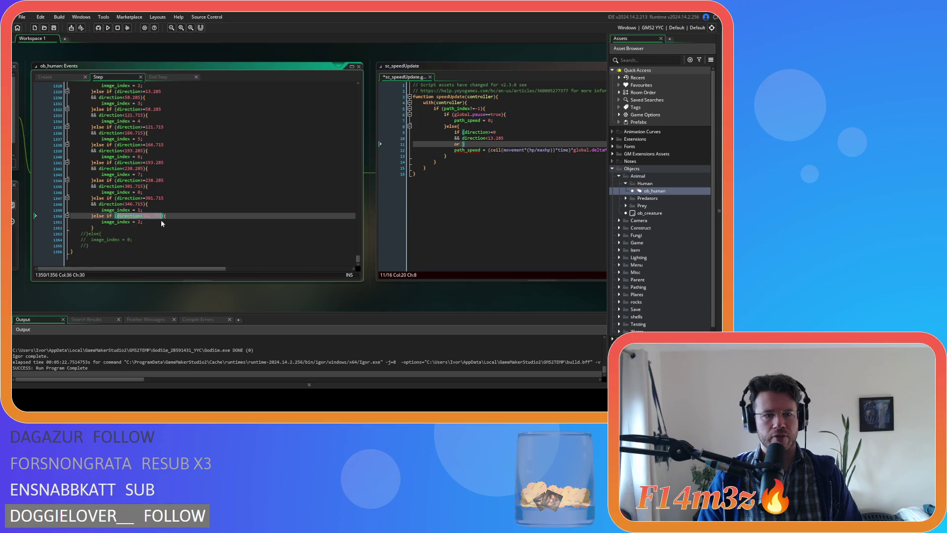
pyautogui.hotkey('ctrl', 'c')
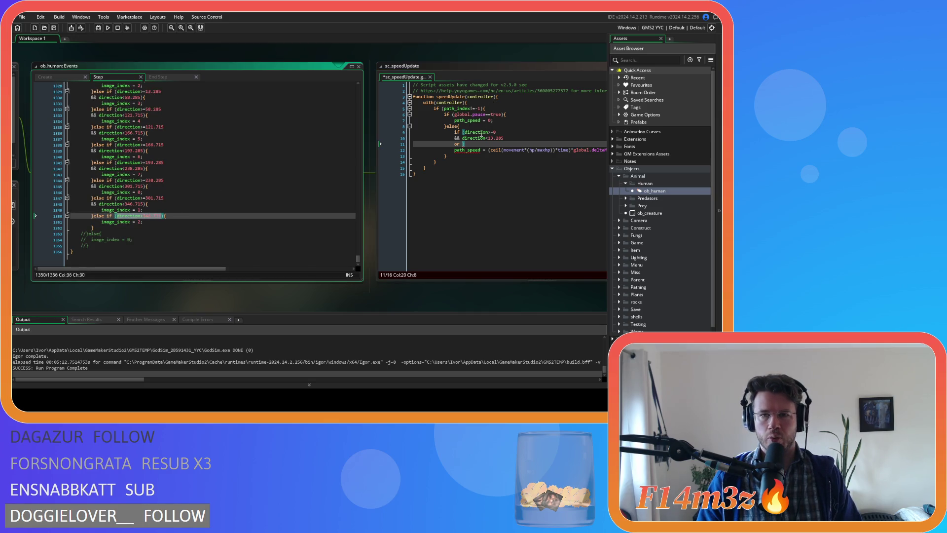
pyautogui.click(463, 144)
pyautogui.hotkey('ctrl', 'v')
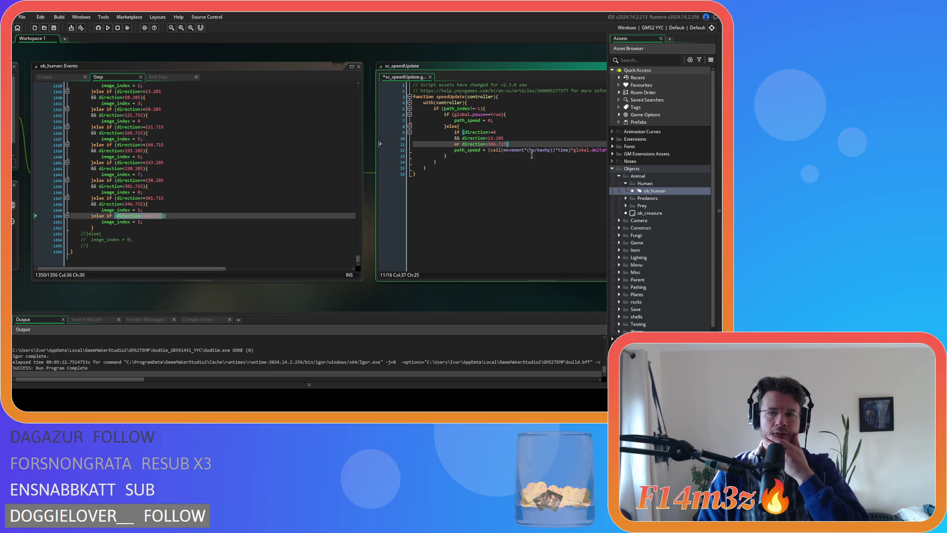
# - Add another or line and paste the 166.715–193.285 direction condition after it
pyautogui.press('Return')
pyautogui.write('or')
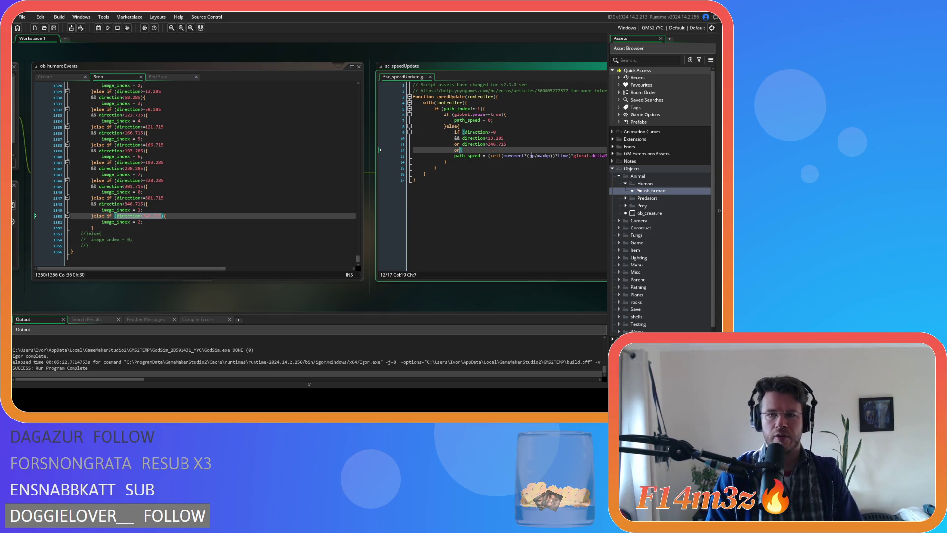
pyautogui.scroll(1, 157, 183)
pyautogui.scroll(1, 157, 183)
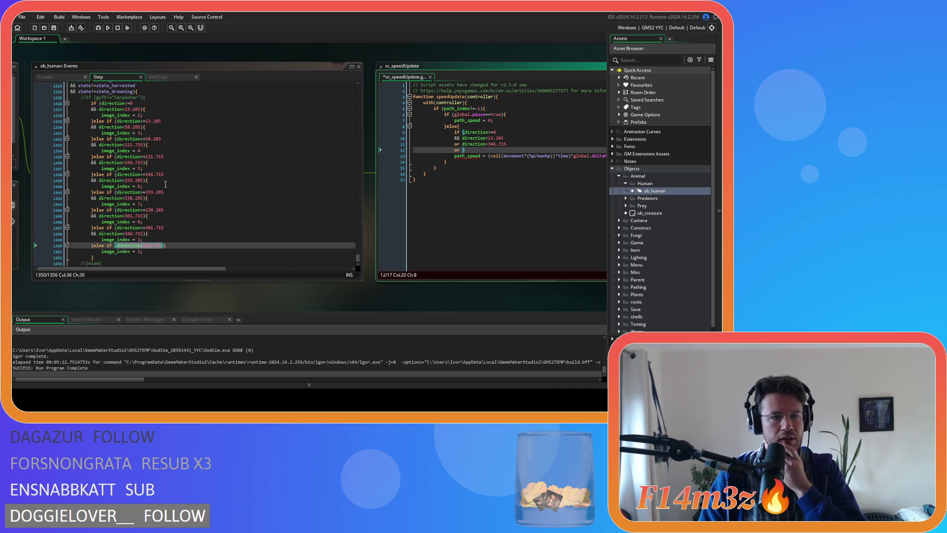
pyautogui.click(146, 175)
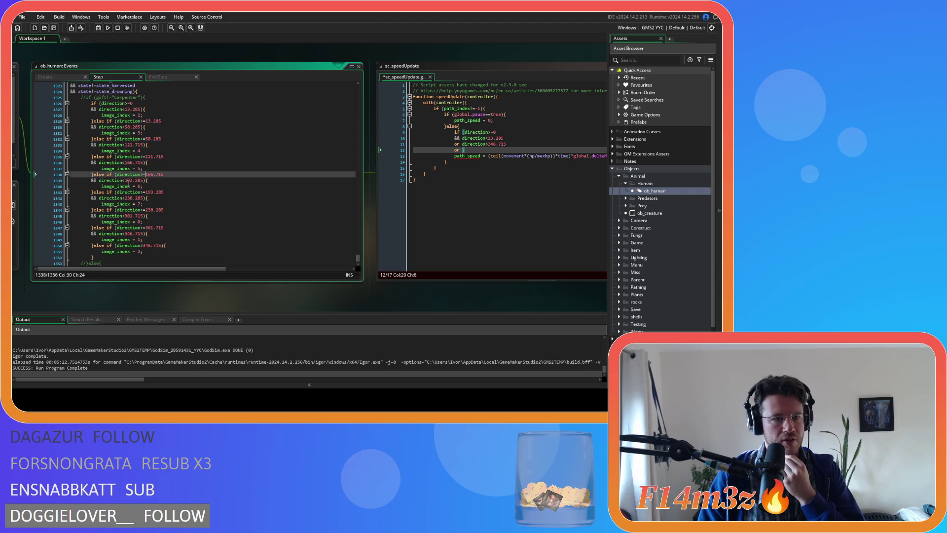
pyautogui.moveTo(143, 181); pyautogui.dragTo(117, 175)
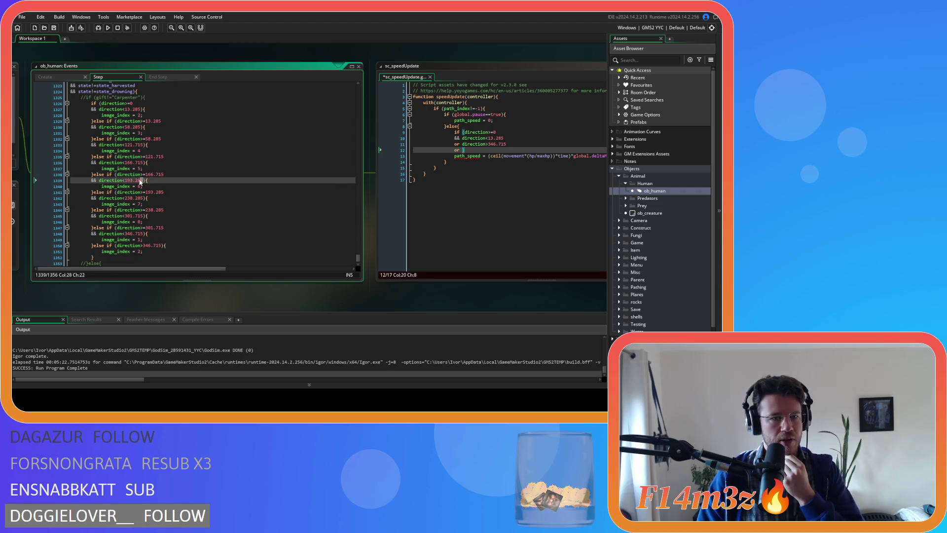
pyautogui.rightClick(124, 181)
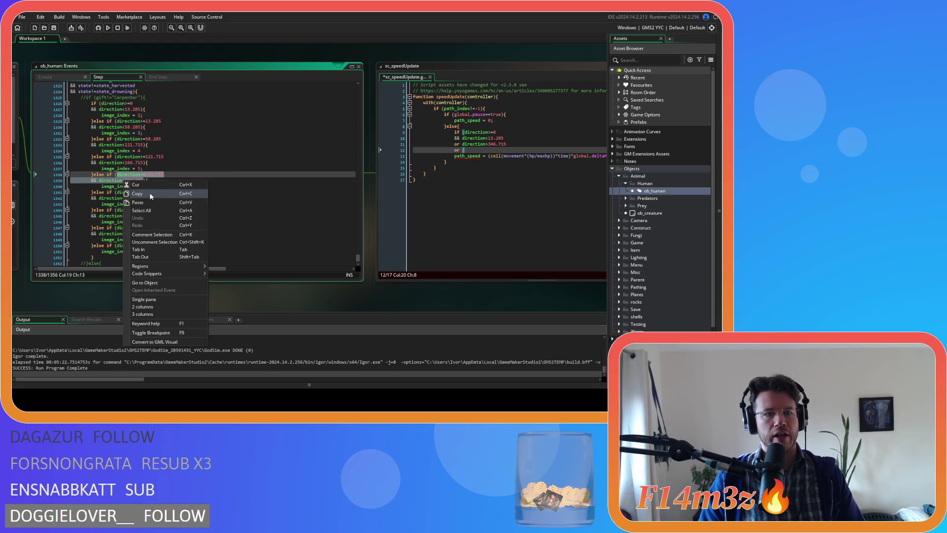
pyautogui.click(148, 192)
pyautogui.click(463, 149)
pyautogui.hotkey('ctrl', 'v')
# - Align the 193.285 condition, open a { block, and indent the path_speed line inside it
pyautogui.press('Up')
pyautogui.press('End')
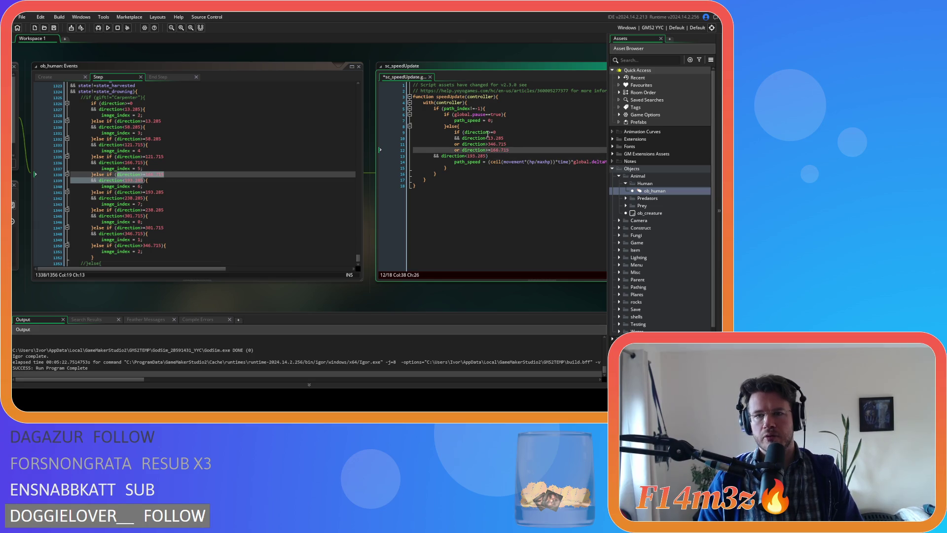
pyautogui.click(475, 150)
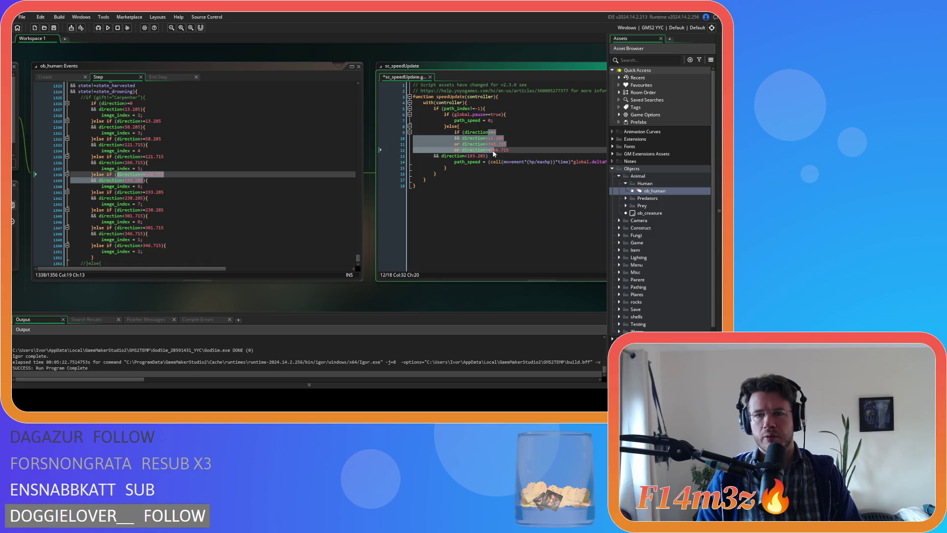
pyautogui.click(517, 155)
pyautogui.click(434, 156)
pyautogui.press('Tab')
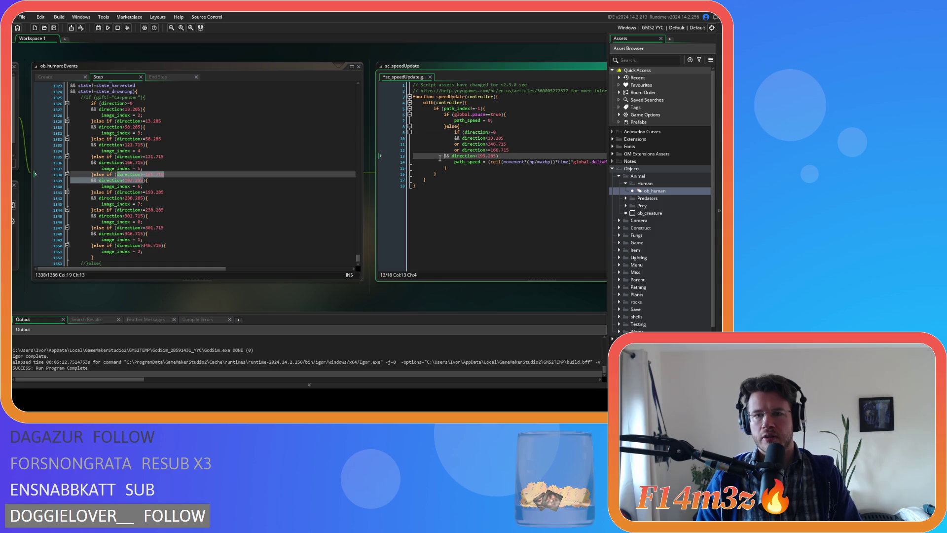
pyautogui.click(515, 157)
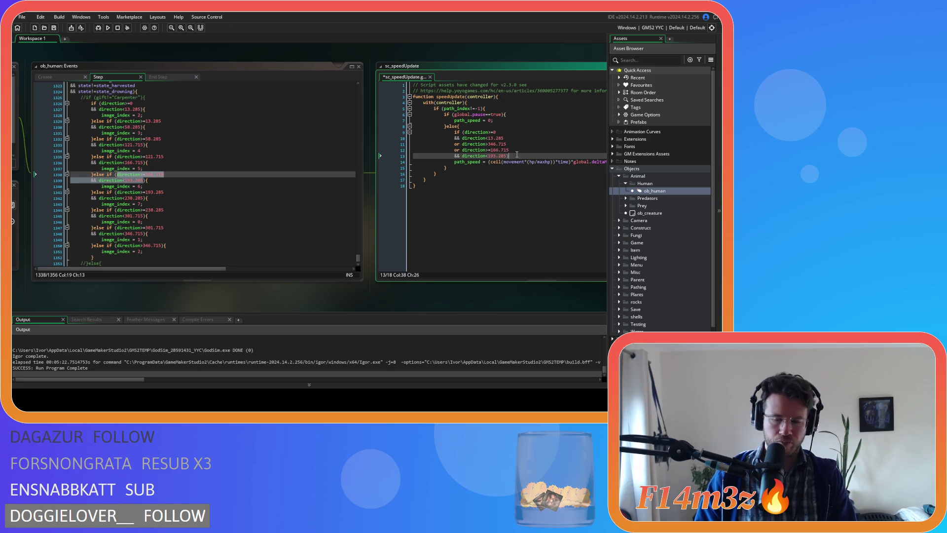
pyautogui.write('{')
pyautogui.press('Down')
pyautogui.press('Home')
pyautogui.press('Tab')
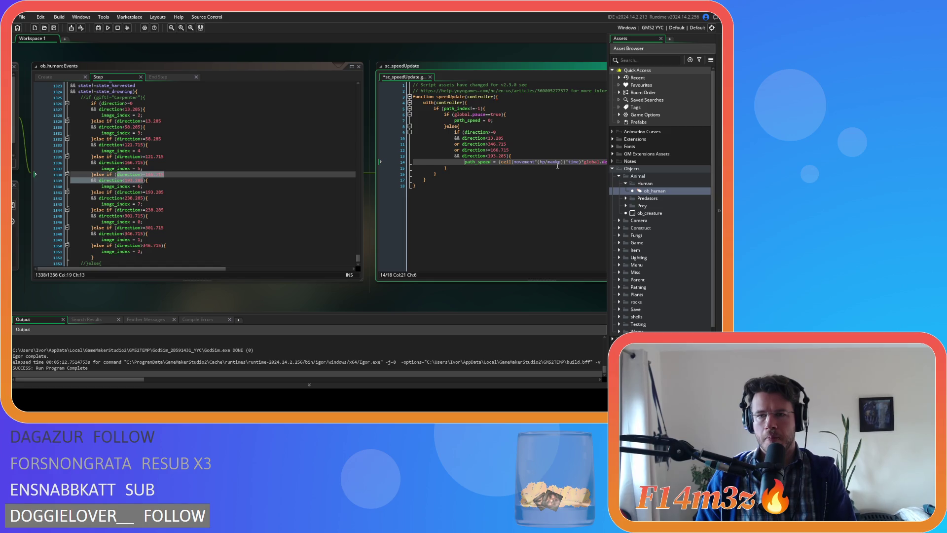
pyautogui.press('End')
pyautogui.press('Return')
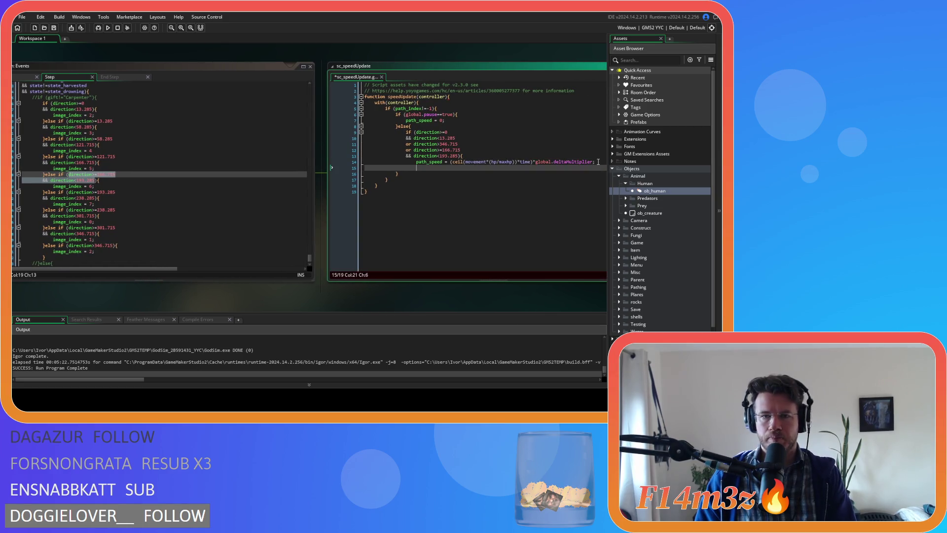
# - Type an else if (){ block after the path_speed branch with the caret inside its parentheses
pyautogui.write('else ')
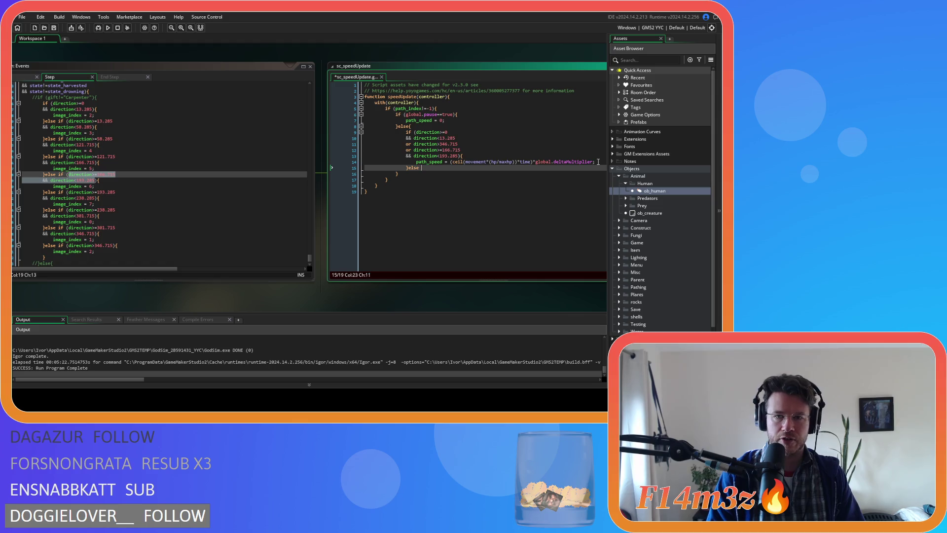
pyautogui.write('if (){')
pyautogui.press('Return')
pyautogui.press('Return')
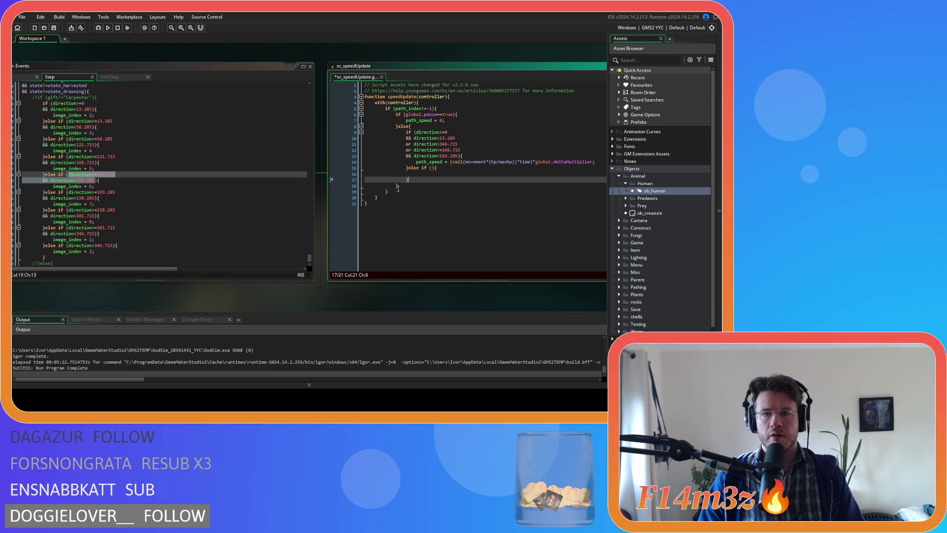
pyautogui.click(432, 168)
pyautogui.click(433, 168)
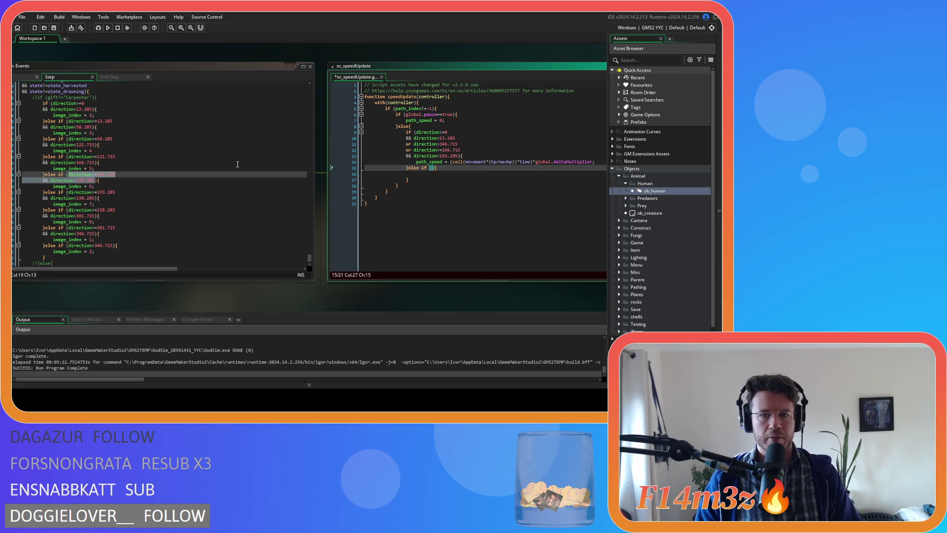
# - Copy the 58.285–121.715 direction condition from ob_human and paste it into the else if
pyautogui.click(69, 270)
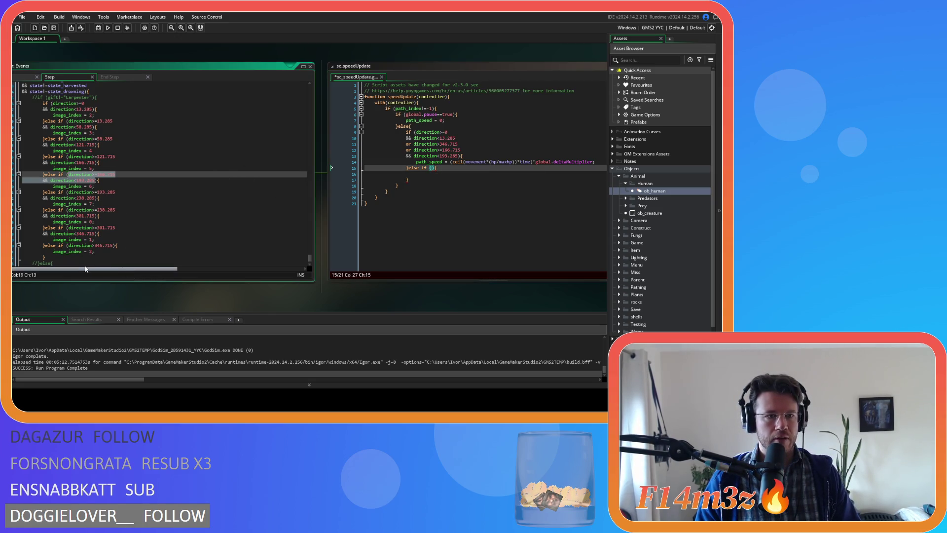
pyautogui.click(110, 179)
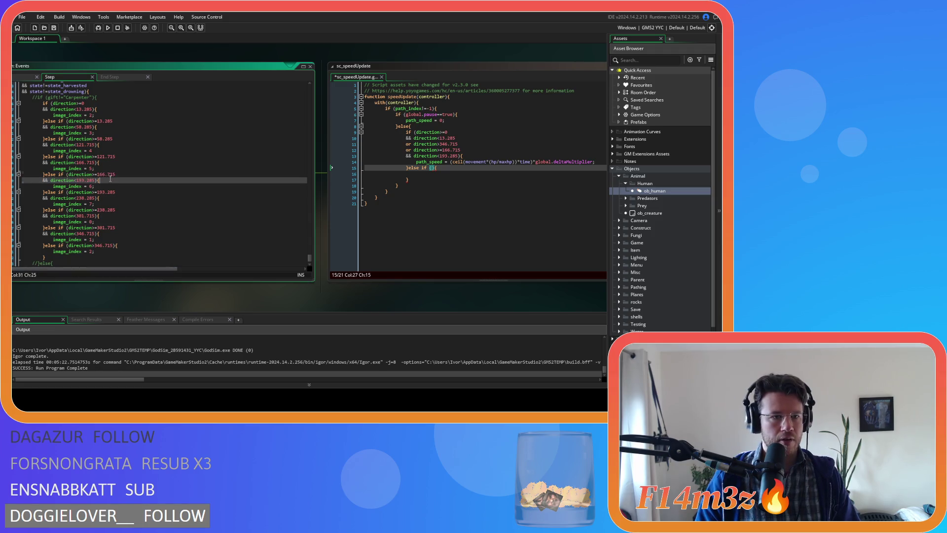
pyautogui.click(105, 138)
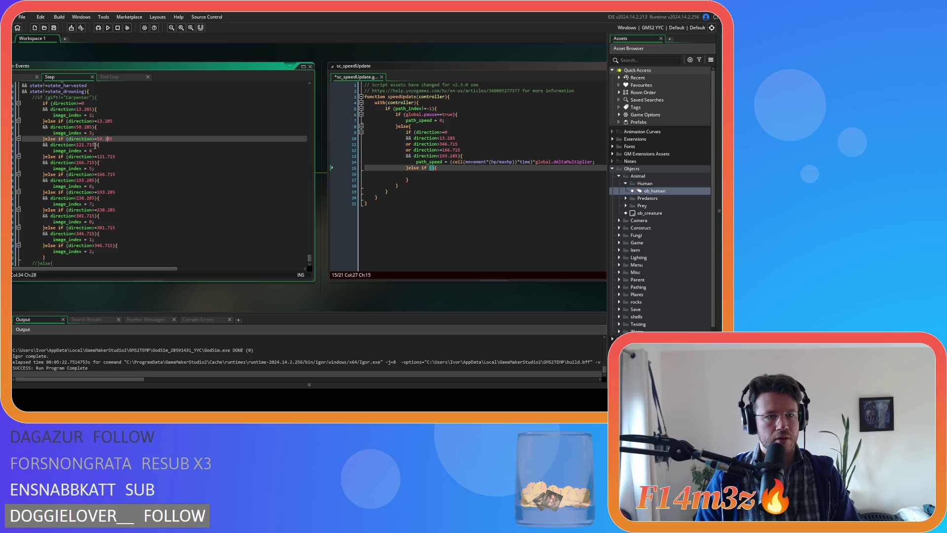
pyautogui.click(95, 145)
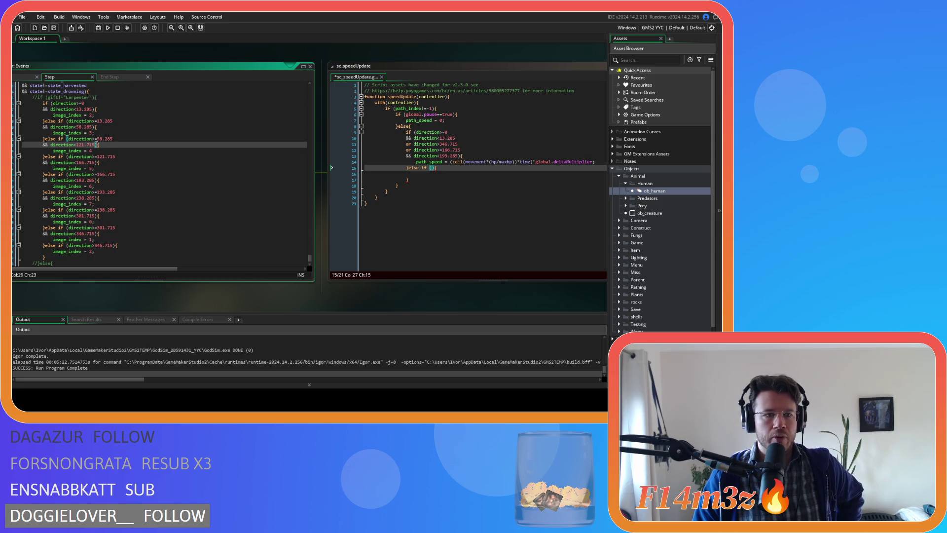
pyautogui.moveTo(113, 139); pyautogui.dragTo(69, 138)
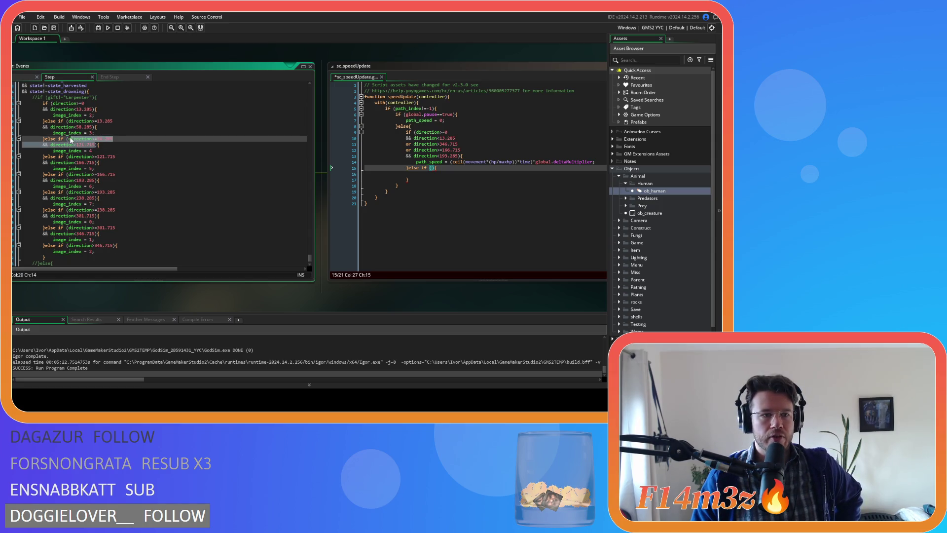
pyautogui.rightClick(81, 145)
pyautogui.click(91, 155)
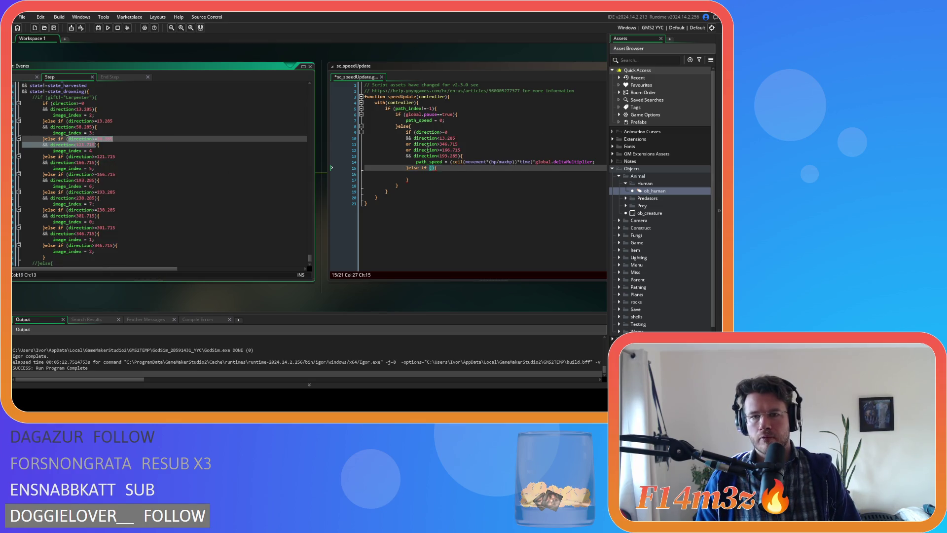
pyautogui.hotkey('ctrl', 'v')
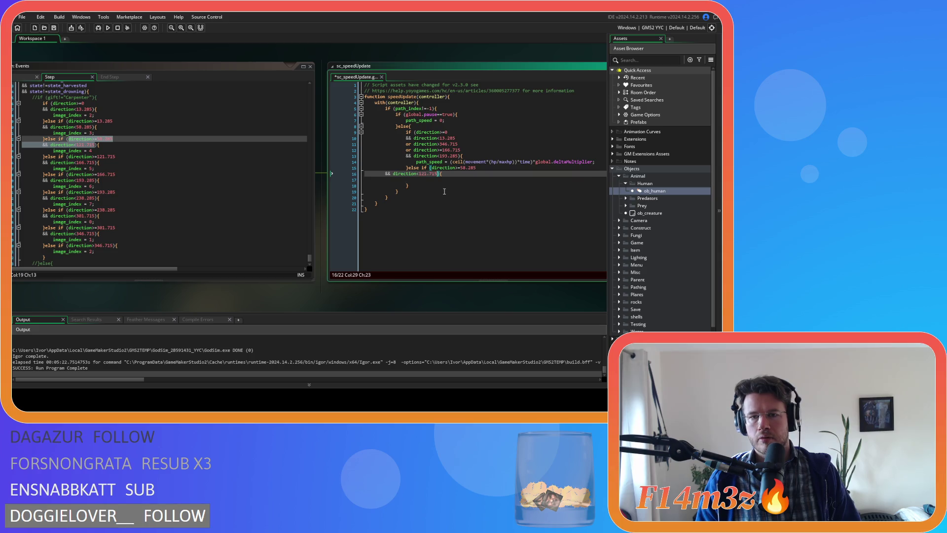
pyautogui.press('Home')
pyautogui.press('Tab')
pyautogui.press('Tab')
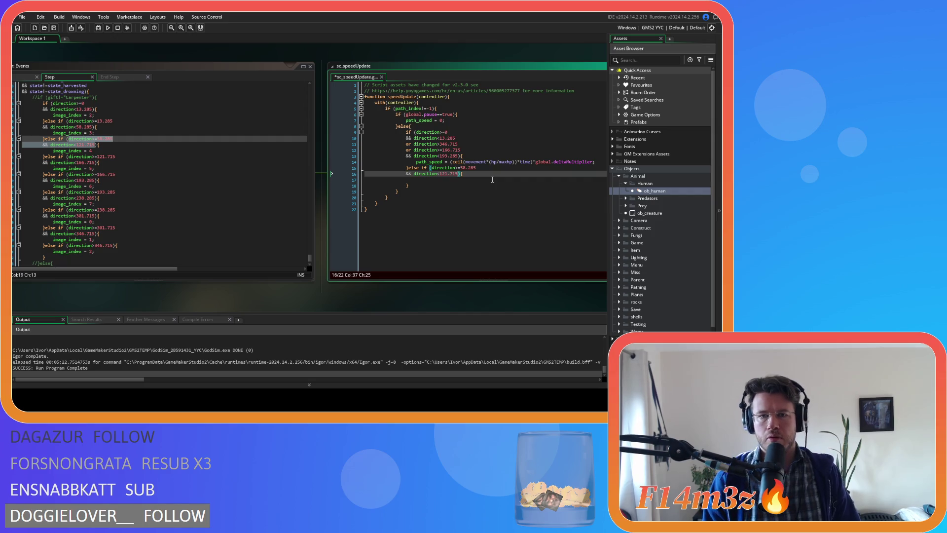
# - Add an or line and paste the 238.285–301.715 direction conditions, indented under the else if
pyautogui.press('Return')
pyautogui.write('or ){')
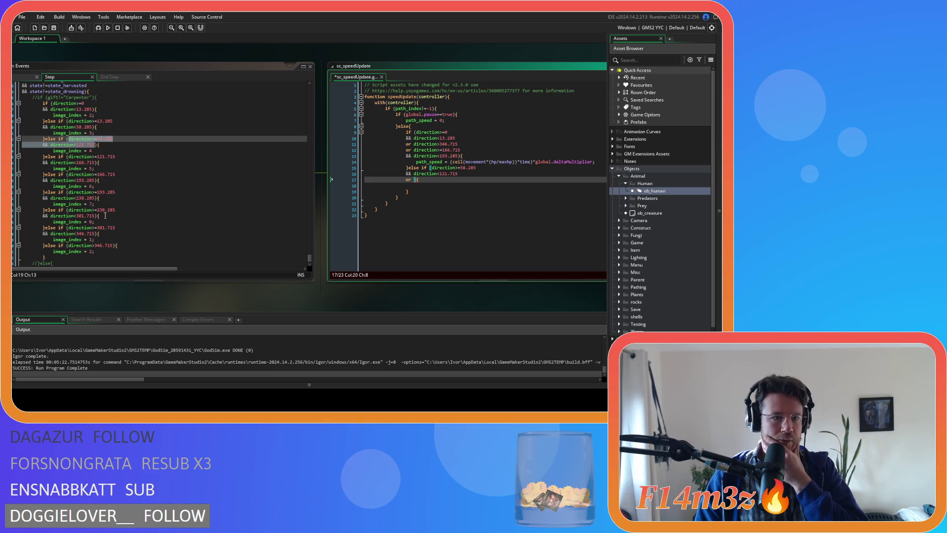
pyautogui.moveTo(76, 222); pyautogui.dragTo(98, 221)
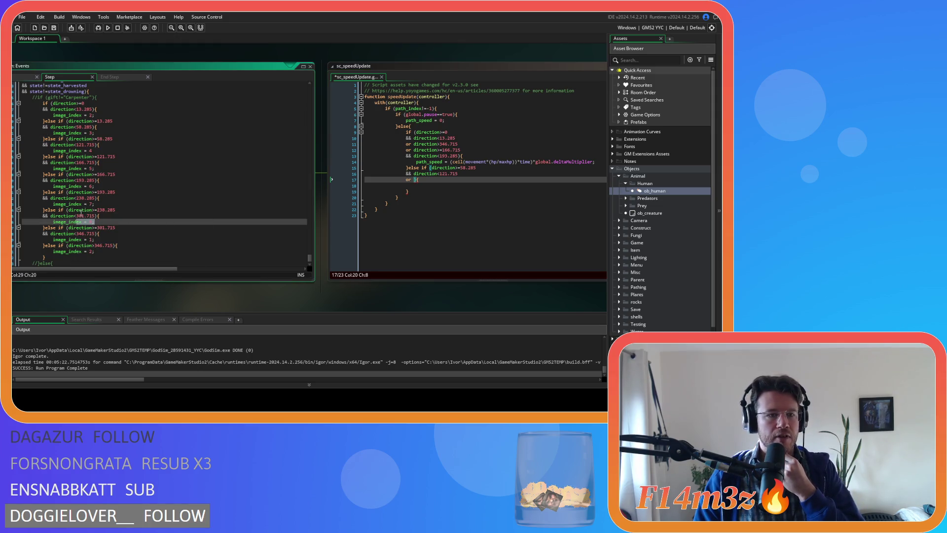
pyautogui.click(68, 216)
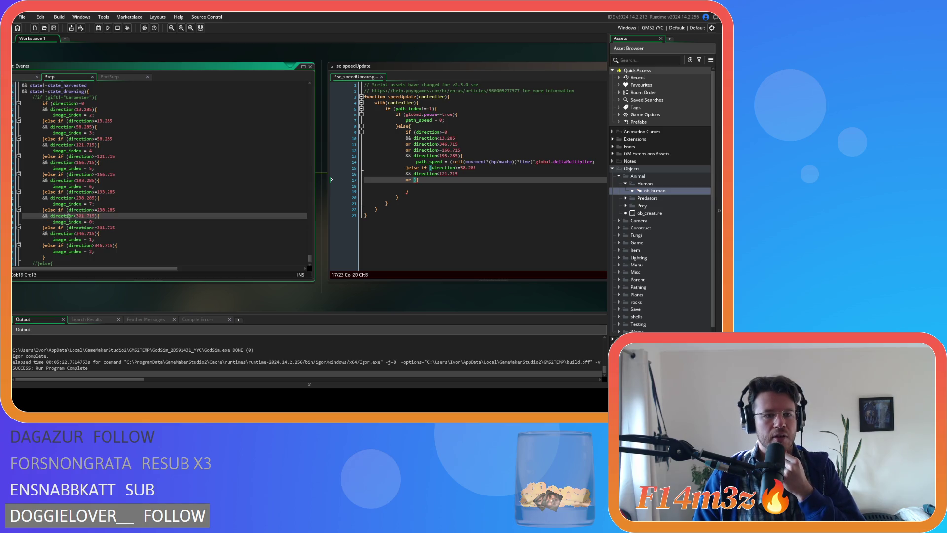
pyautogui.moveTo(91, 222); pyautogui.dragTo(115, 210)
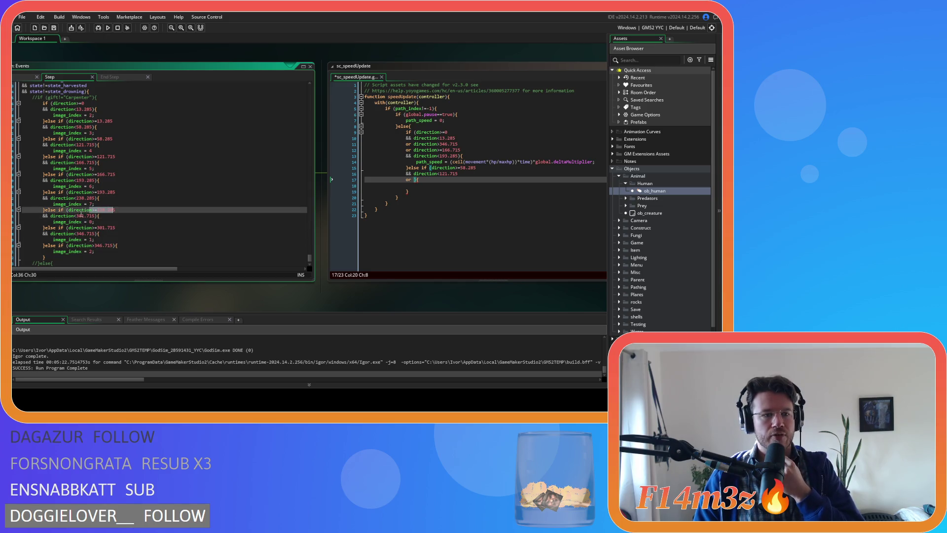
pyautogui.press('Down')
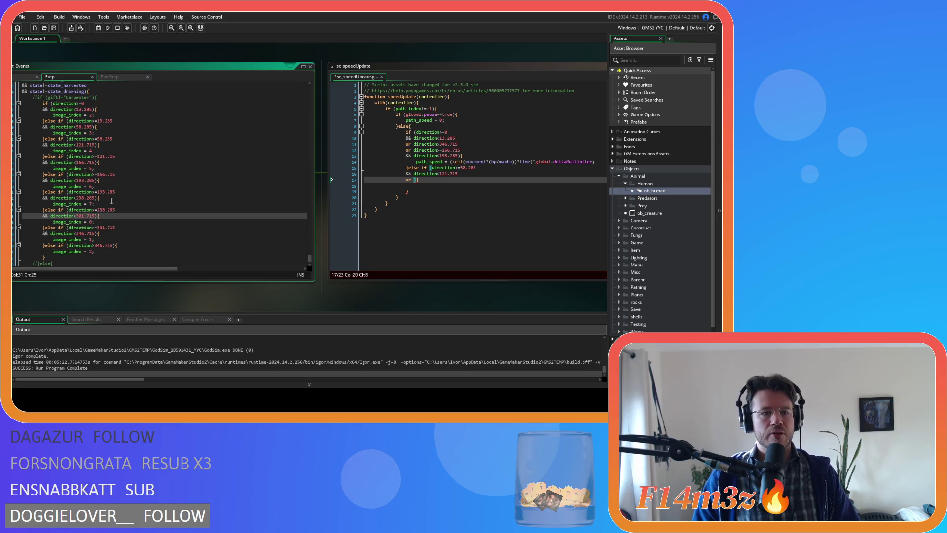
pyautogui.moveTo(97, 216); pyautogui.dragTo(70, 210)
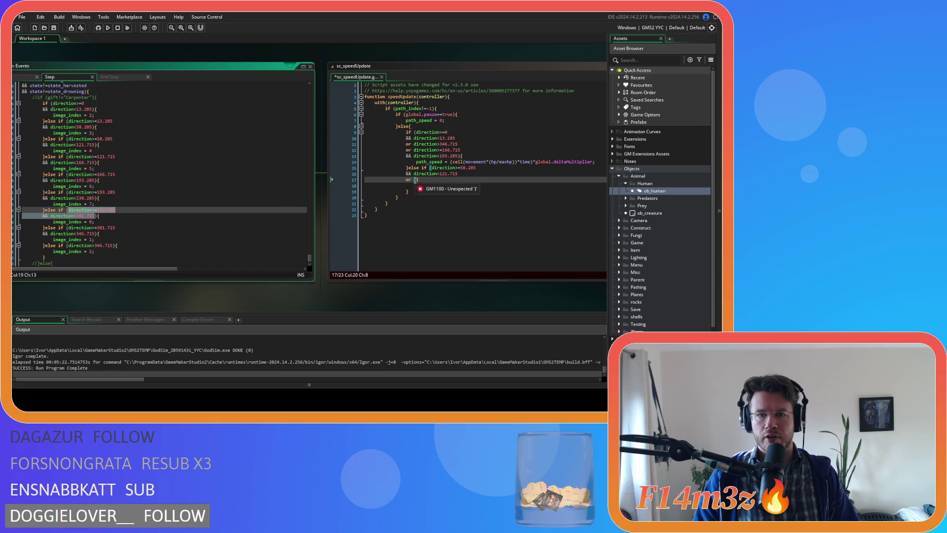
pyautogui.click(435, 189)
pyautogui.hotkey('ctrl', 'v')
pyautogui.click(383, 187)
pyautogui.press('Tab')
pyautogui.press('Tab')
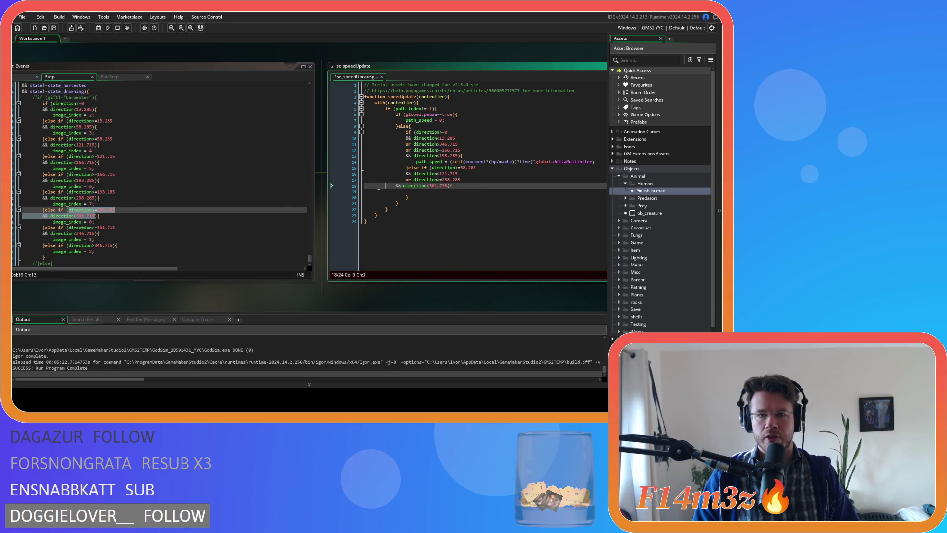
# - Select the path_speed formula on line 14, then move to the line after the else
pyautogui.press('Down')
pyautogui.press('Down')
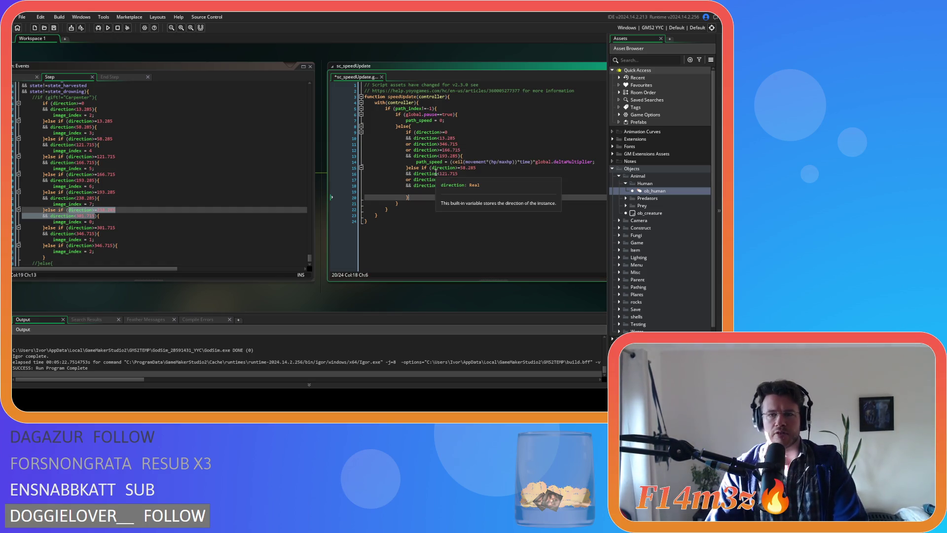
pyautogui.click(450, 162)
pyautogui.moveTo(450, 162); pyautogui.dragTo(601, 161)
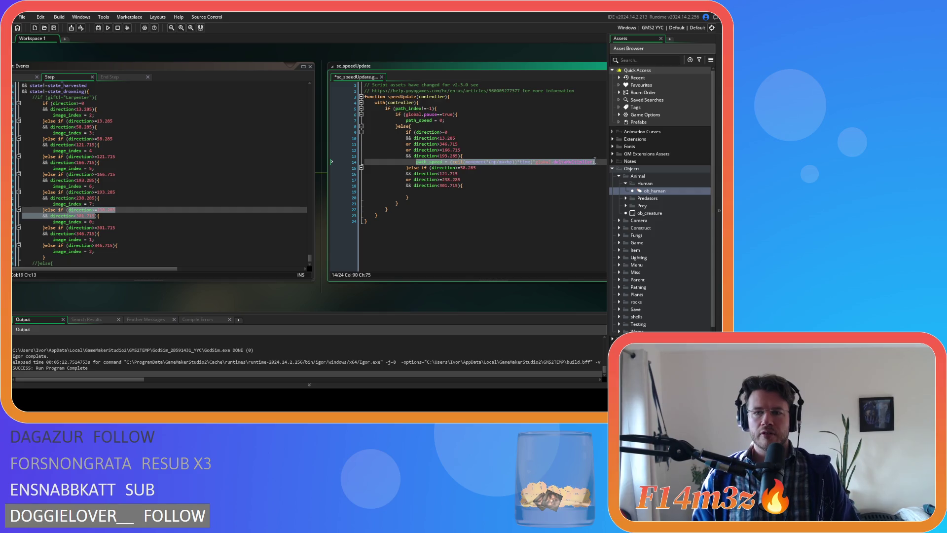
pyautogui.click(422, 126)
# - Add //horizontally and //vertically comments and an else{ branch after the vertical block
pyautogui.press('Return')
pyautogui.write('//hori')
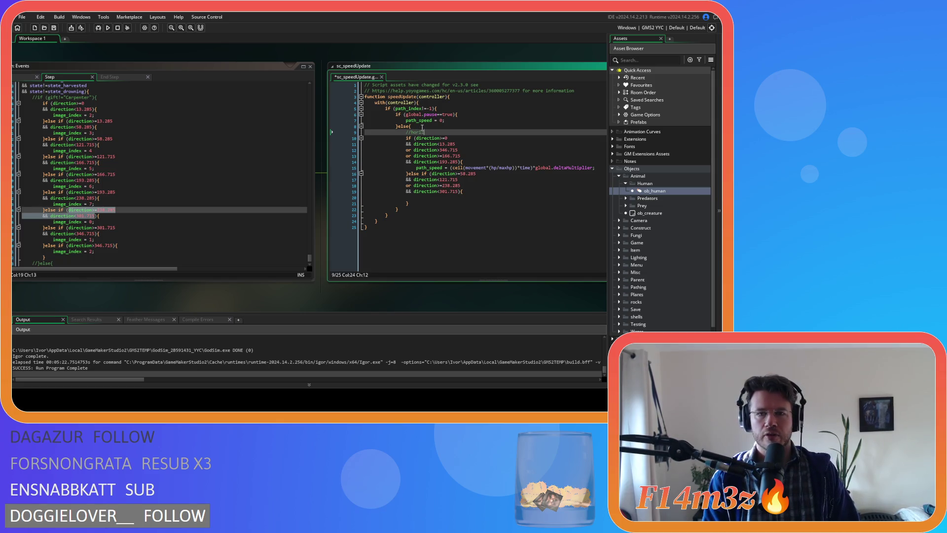
pyautogui.write('zontally')
pyautogui.click(407, 173)
pyautogui.press('Return')
pyautogui.press('Up')
pyautogui.write('//vertically')
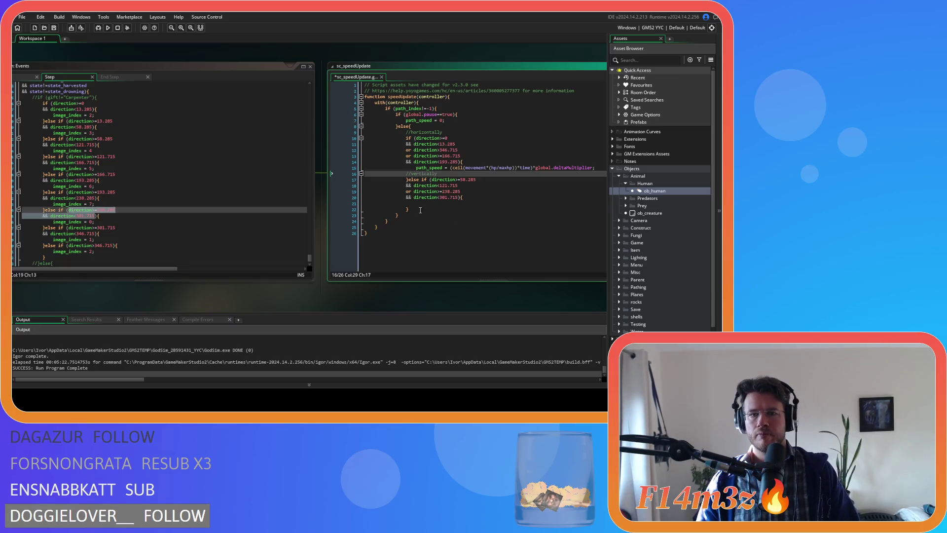
pyautogui.click(420, 210)
pyautogui.write('else')
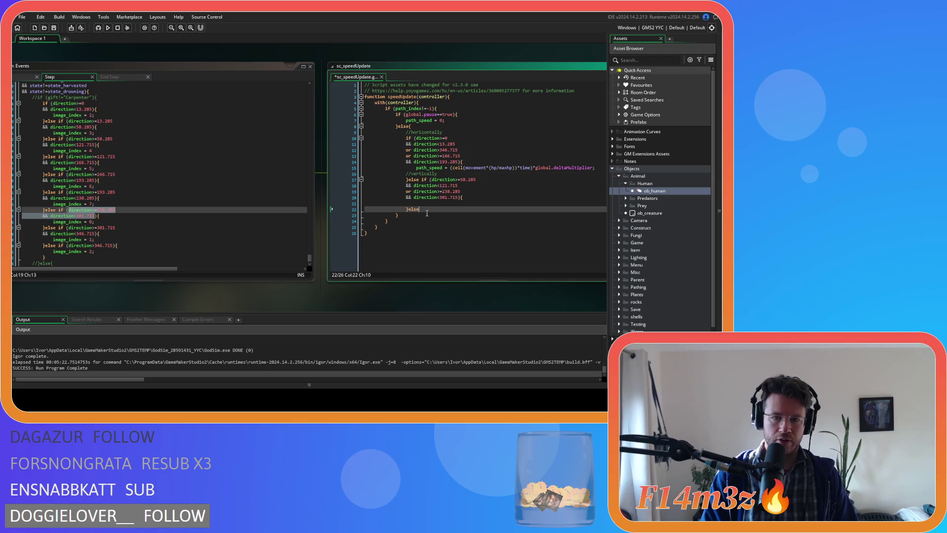
pyautogui.write('{')
pyautogui.press('Return')
# - Add a /dirgonally comment line for the diagonal case
pyautogui.click(423, 199)
pyautogui.click(423, 202)
pyautogui.press('Return')
pyautogui.write('/')
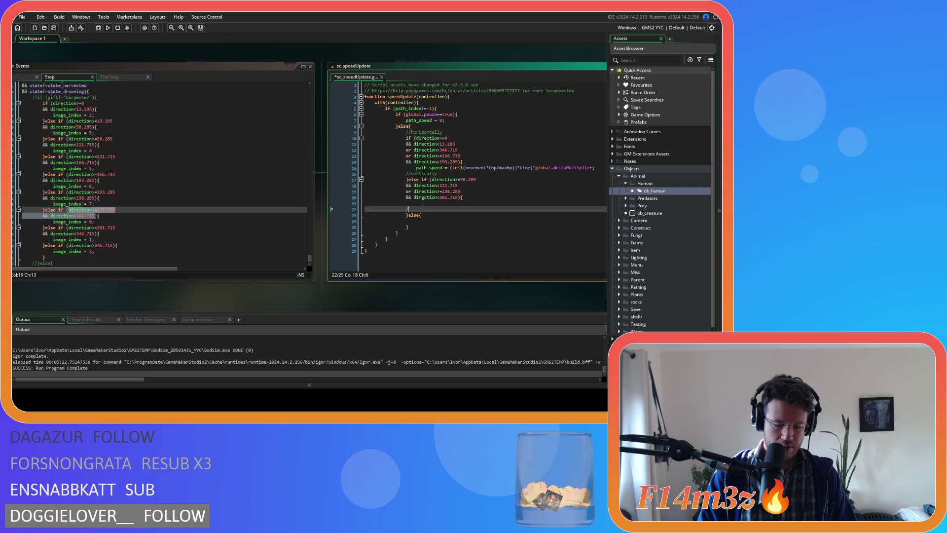
pyautogui.write('dir')
pyautogui.write('gonally')
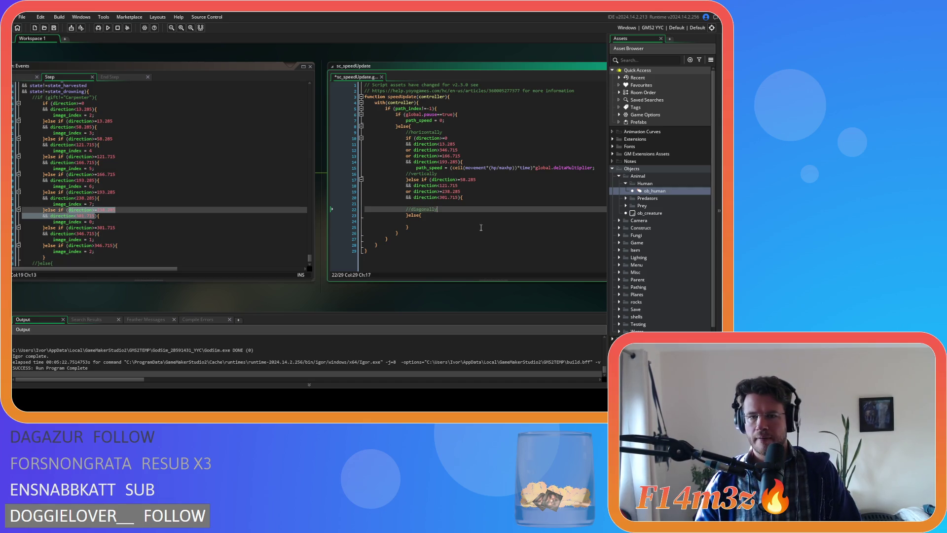
pyautogui.press('Down')
pyautogui.press('Down')
pyautogui.press('Down')
pyautogui.click(433, 218)
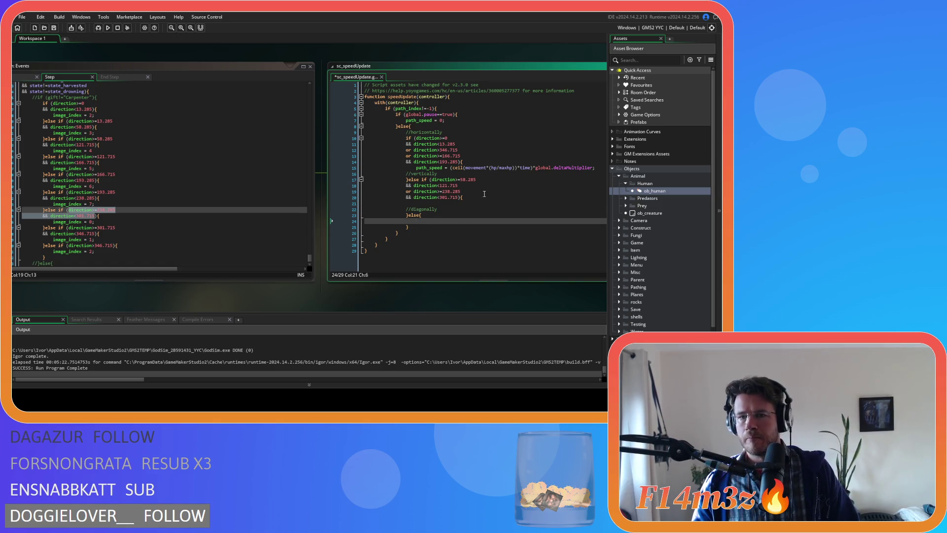
pyautogui.press('Up')
pyautogui.press('Up')
pyautogui.press('Up')
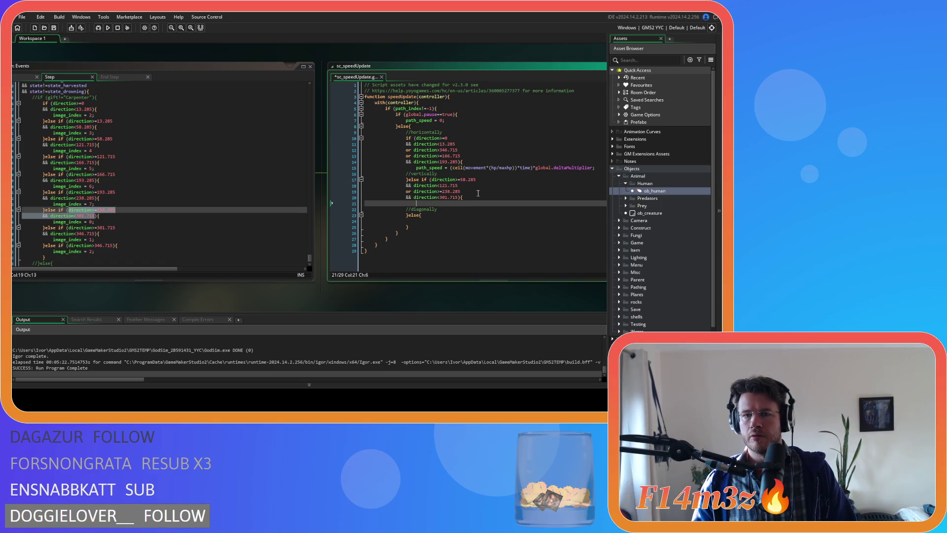
# - Copy the horizontal path_speed formula into the empty line of the vertical branch
pyautogui.moveTo(604, 166); pyautogui.dragTo(416, 168)
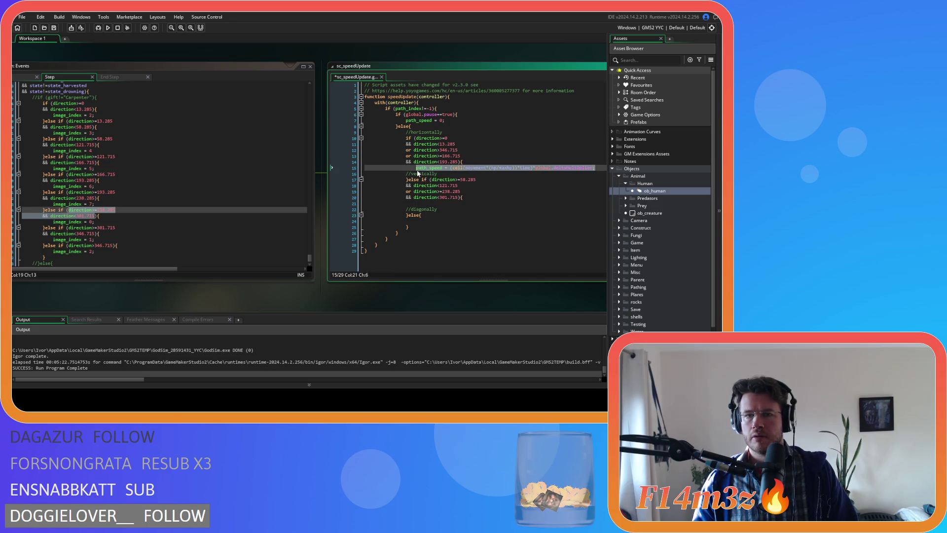
pyautogui.hotkey('ctrl', 'c')
pyautogui.click(453, 204)
pyautogui.hotkey('ctrl', 'v')
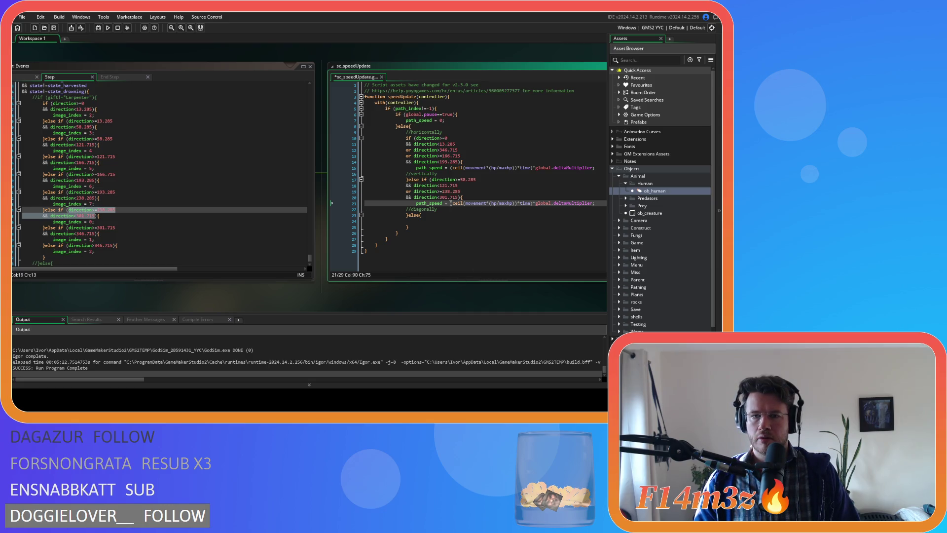
pyautogui.click(533, 203)
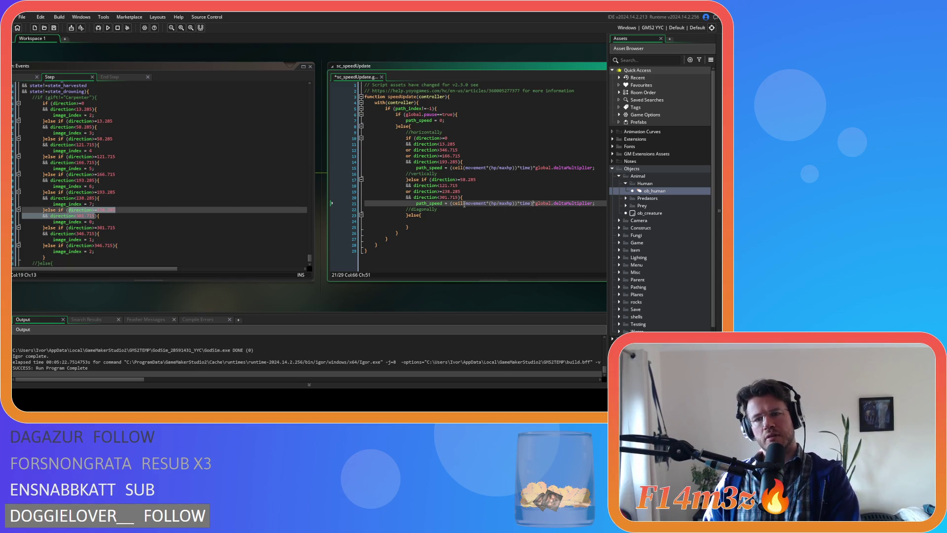
pyautogui.moveTo(458, 204)
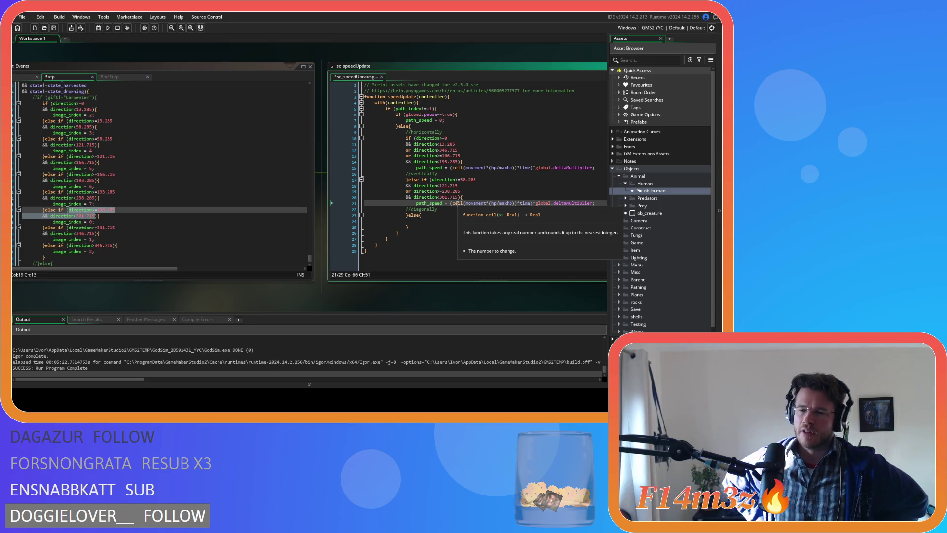
pyautogui.click(424, 163)
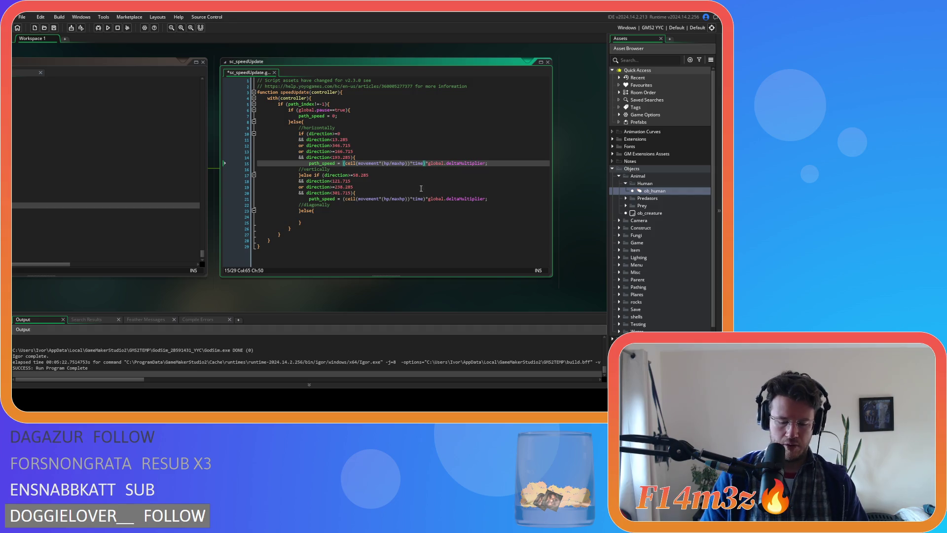
# - Wrap the vertical path_speed formula in brackets and scale it by 0.5
pyautogui.moveTo(356, 164); pyautogui.dragTo(423, 163)
pyautogui.click(425, 199)
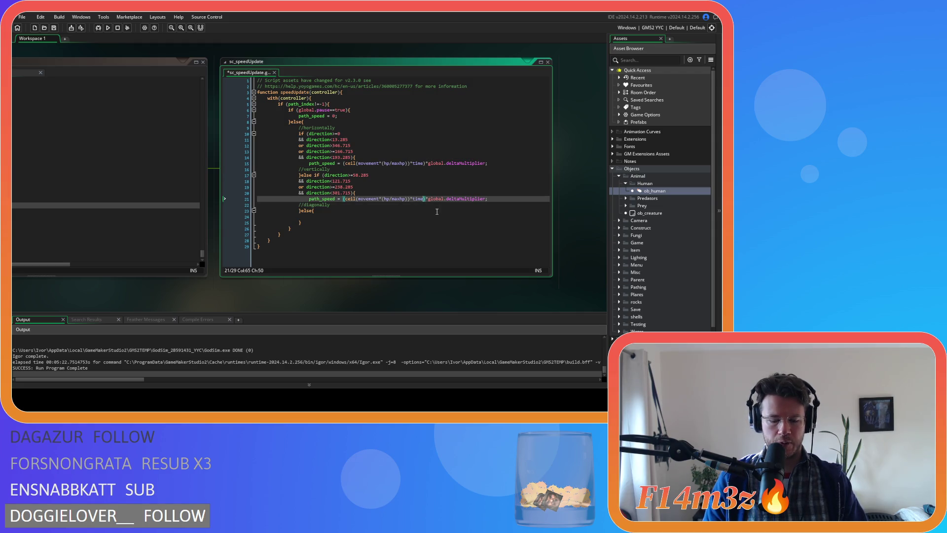
pyautogui.write(')')
pyautogui.click(344, 199)
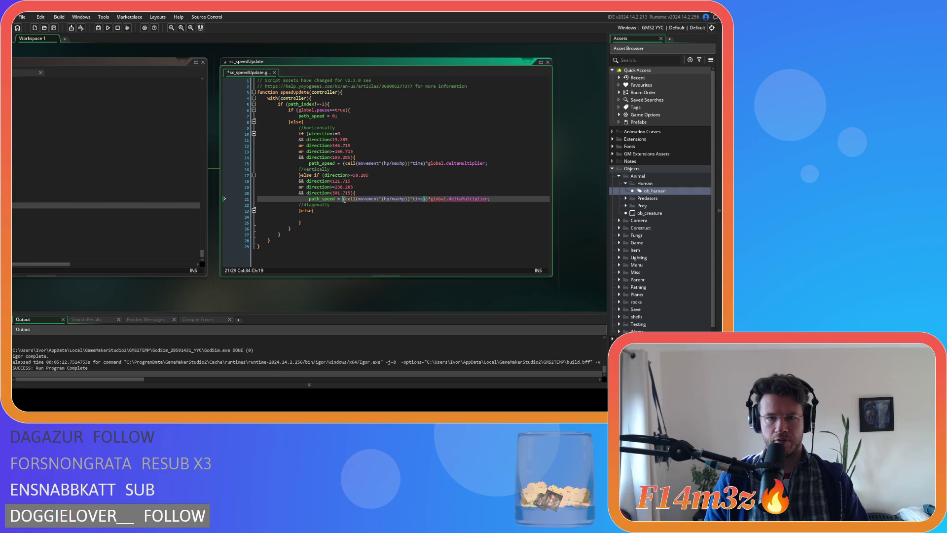
pyautogui.write('(')
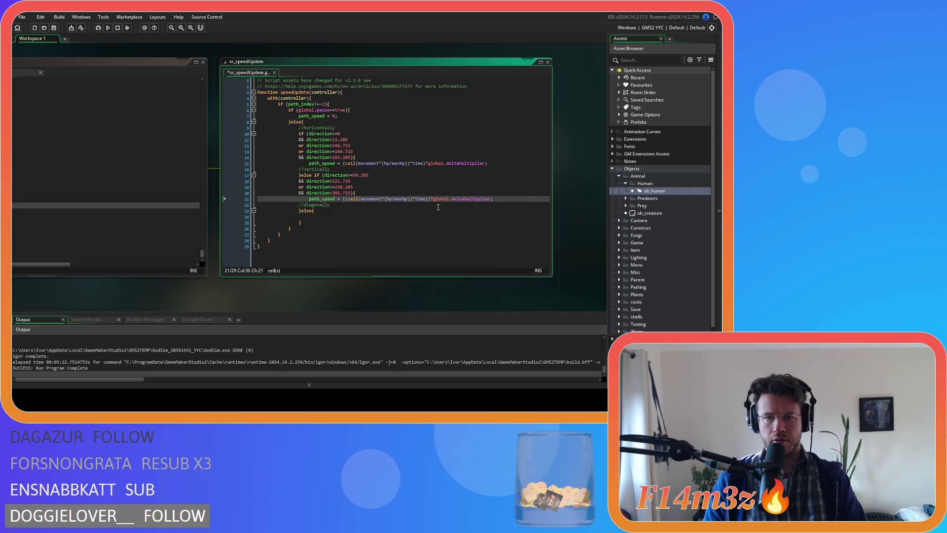
pyautogui.click(429, 199)
pyautogui.write('/2')
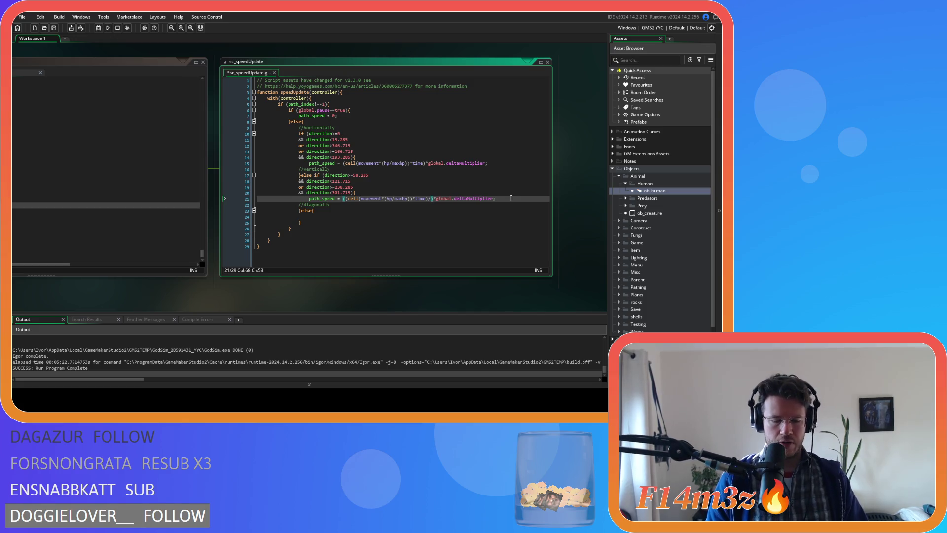
pyautogui.click(341, 219)
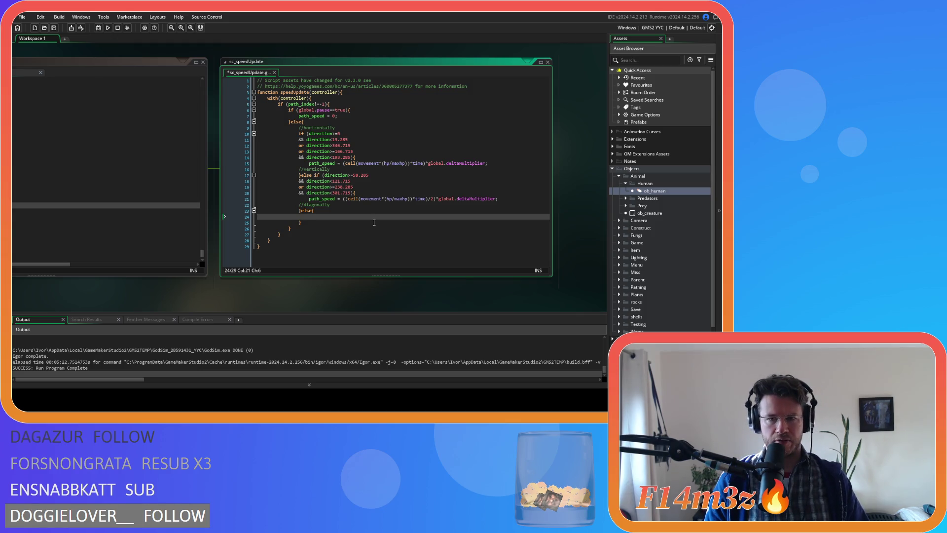
pyautogui.doubleClick(431, 199)
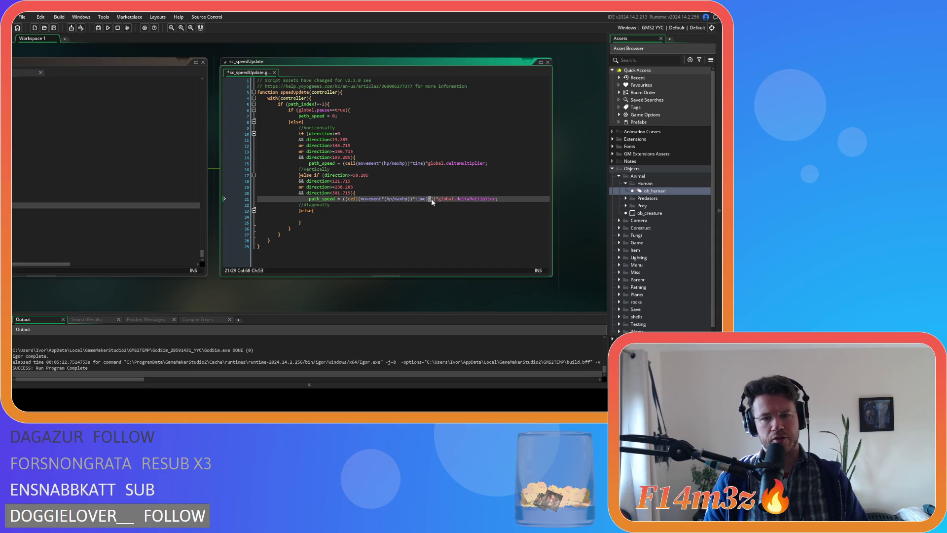
pyautogui.write('0.5')
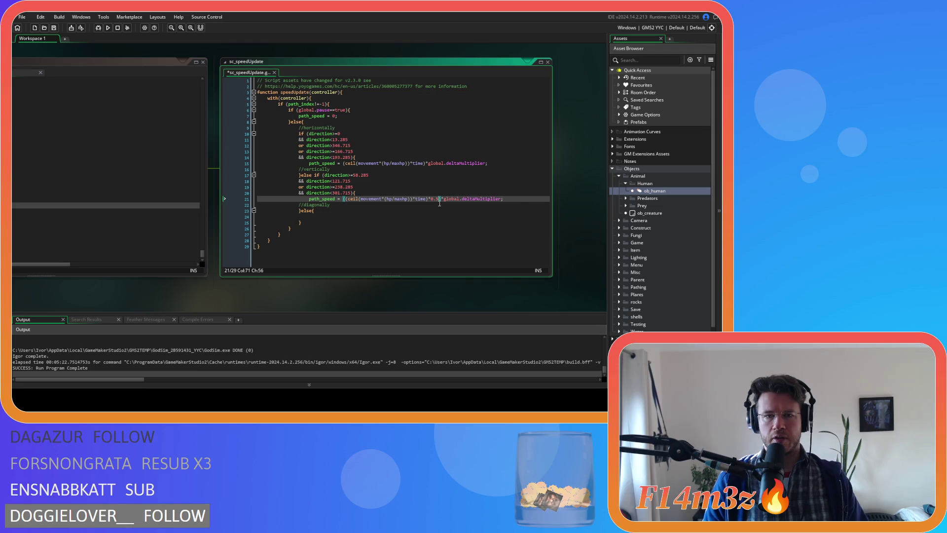
# - Copy the vertical path_speed line into the diagonal branch with a 0.75 factor and save sc_speedUpdate
pyautogui.moveTo(517, 198); pyautogui.dragTo(310, 203)
pyautogui.hotkey('ctrl', 'c')
pyautogui.click(345, 217)
pyautogui.hotkey('ctrl', 'v')
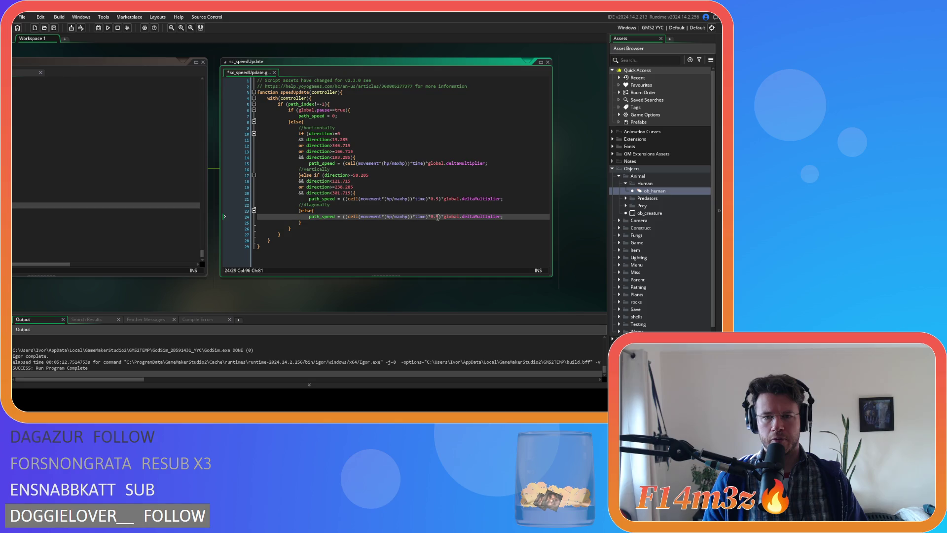
pyautogui.write('7')
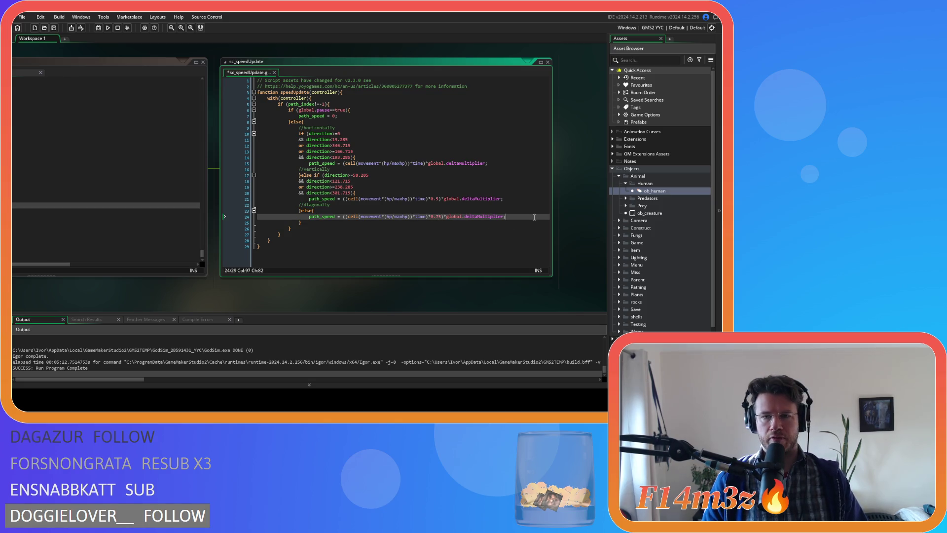
pyautogui.hotkey('ctrl', 's')
pyautogui.click(444, 217)
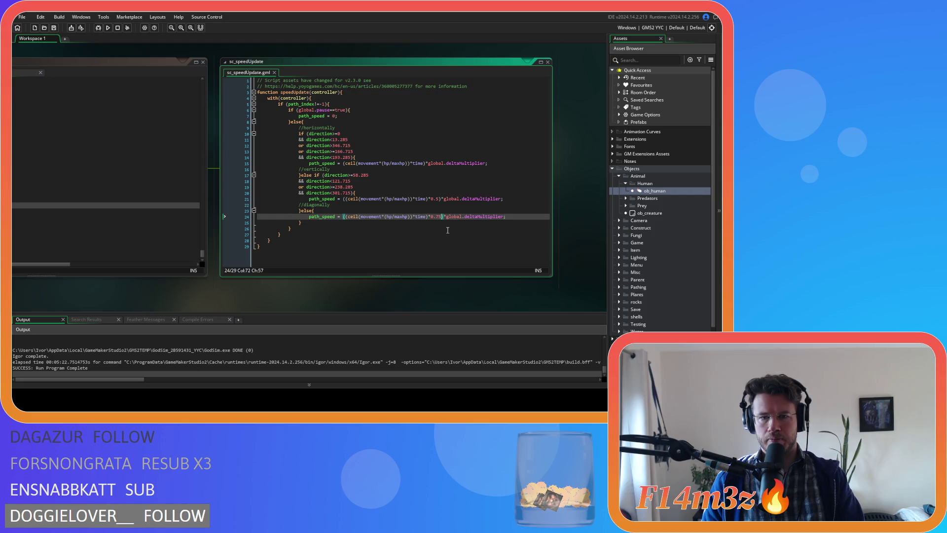
pyautogui.click(359, 216)
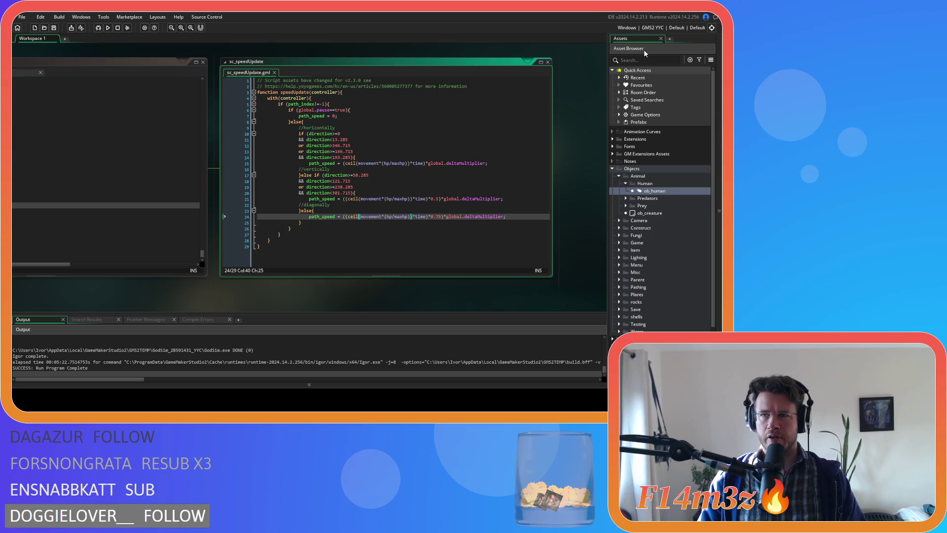
# - Switch the Windows output to GMS2 VM and build and run Entheogen with F5
pyautogui.click(648, 30)
pyautogui.click(495, 47)
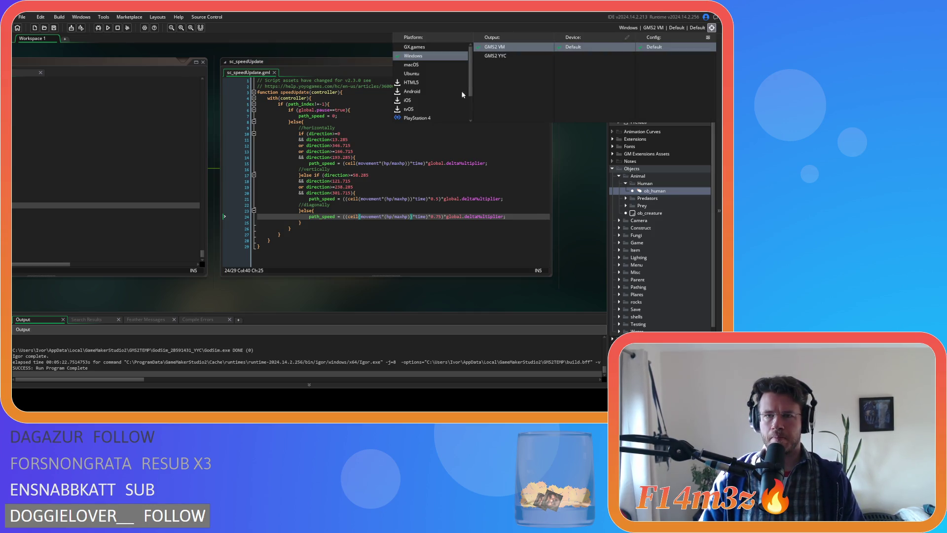
pyautogui.press('F5')
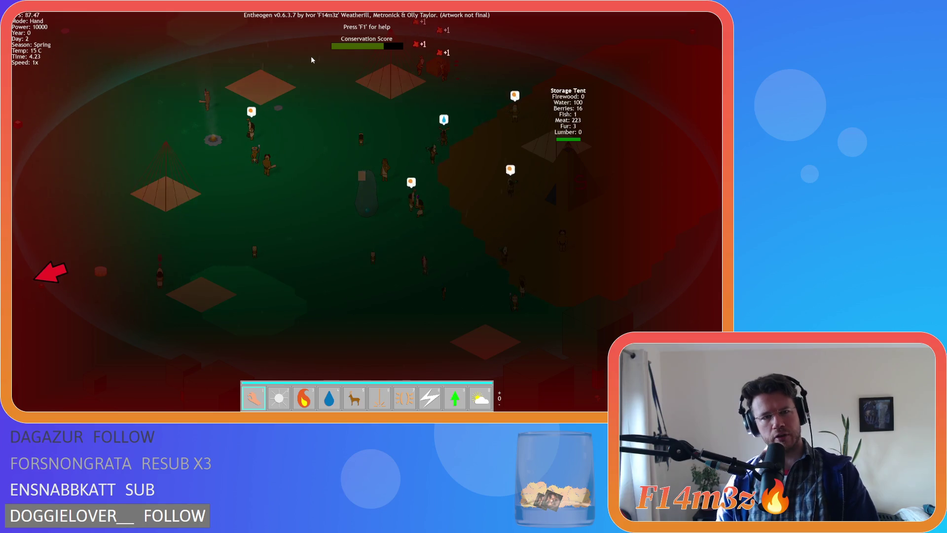
# - Pan left, right and diagonally across the village toward the Storage Tent, watching villagers walk
pyautogui.press('a')
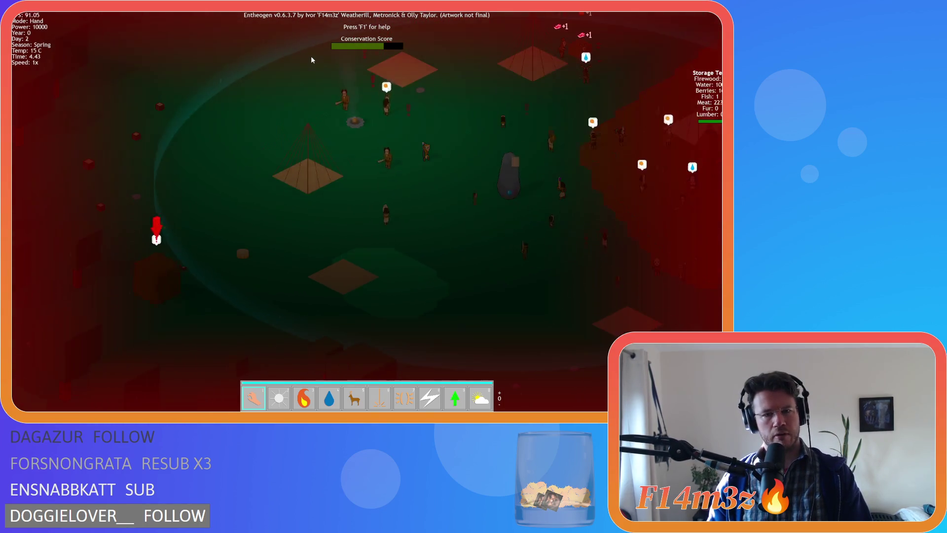
pyautogui.press('d')
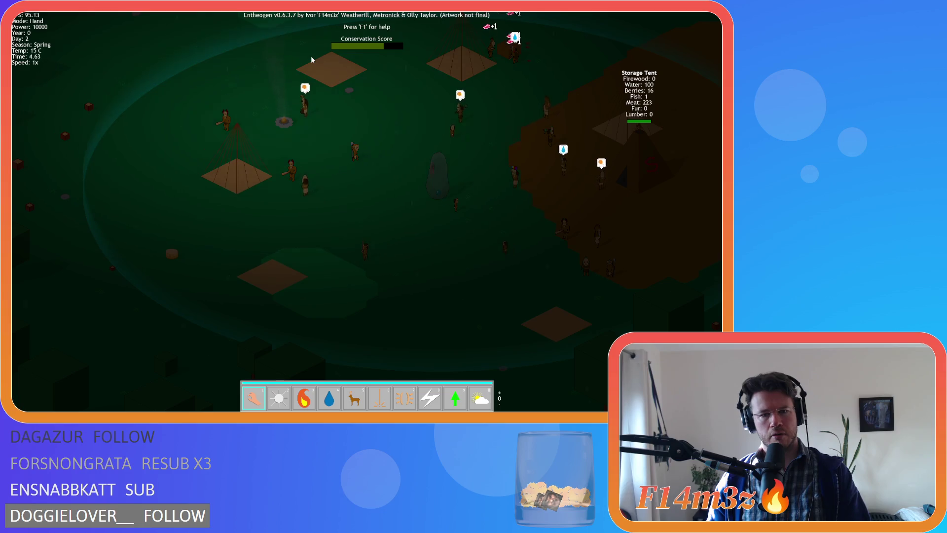
pyautogui.press('a')
pyautogui.press('s')
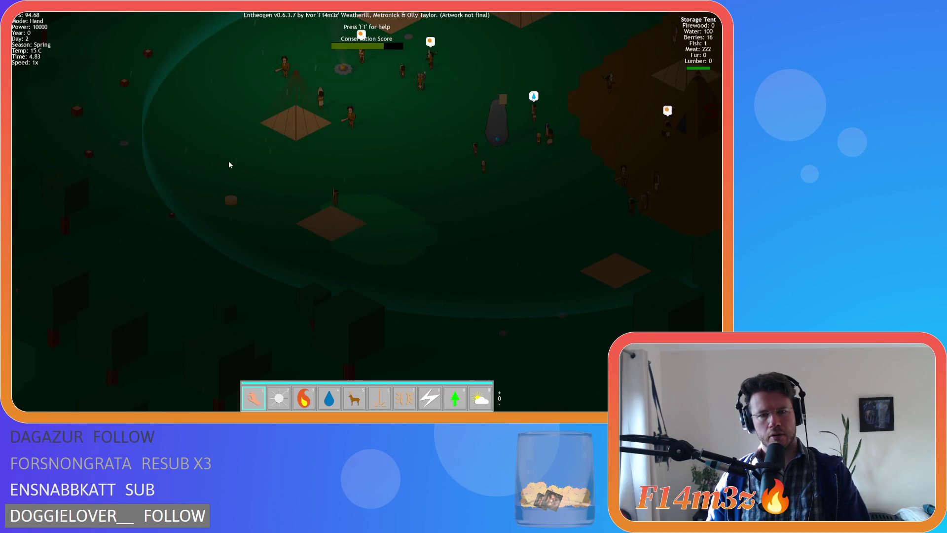
pyautogui.press('w')
pyautogui.press('d')
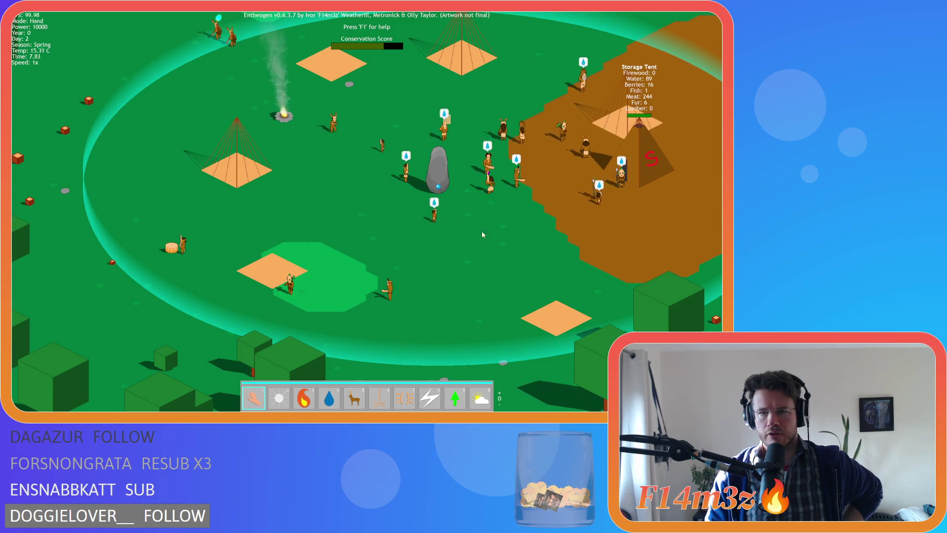
pyautogui.press('d')
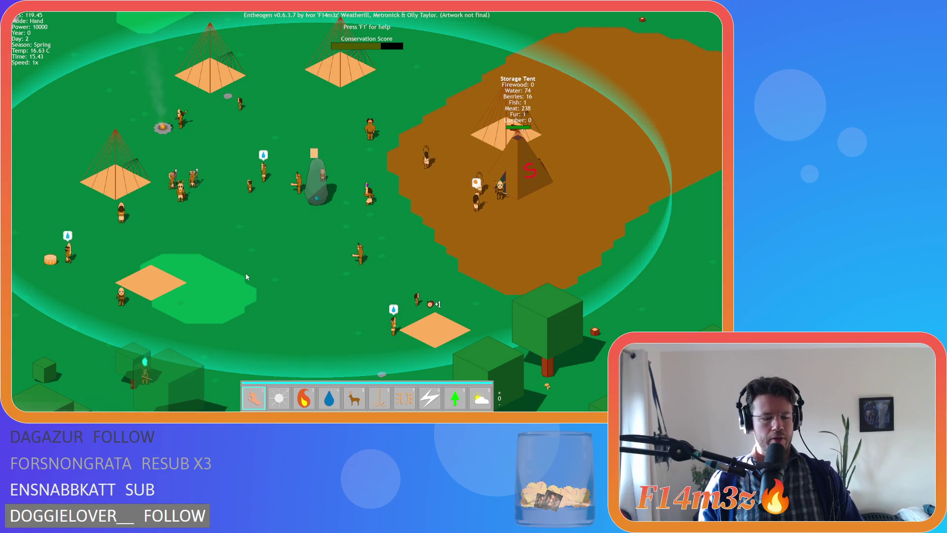
# - Quit Entheogen by confirming the exit prompt, returning to the sc_speedUpdate script
pyautogui.press('Escape')
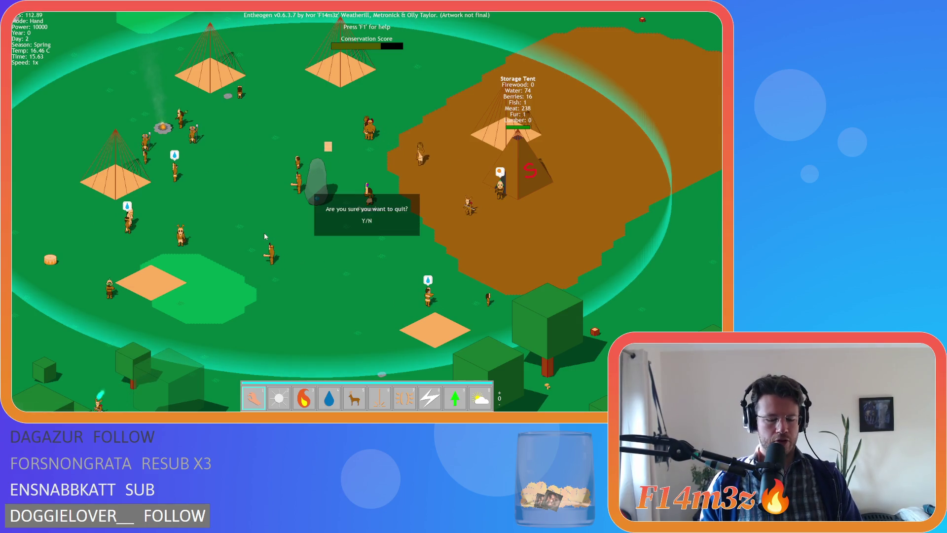
pyautogui.press('Return')
pyautogui.press('Escape')
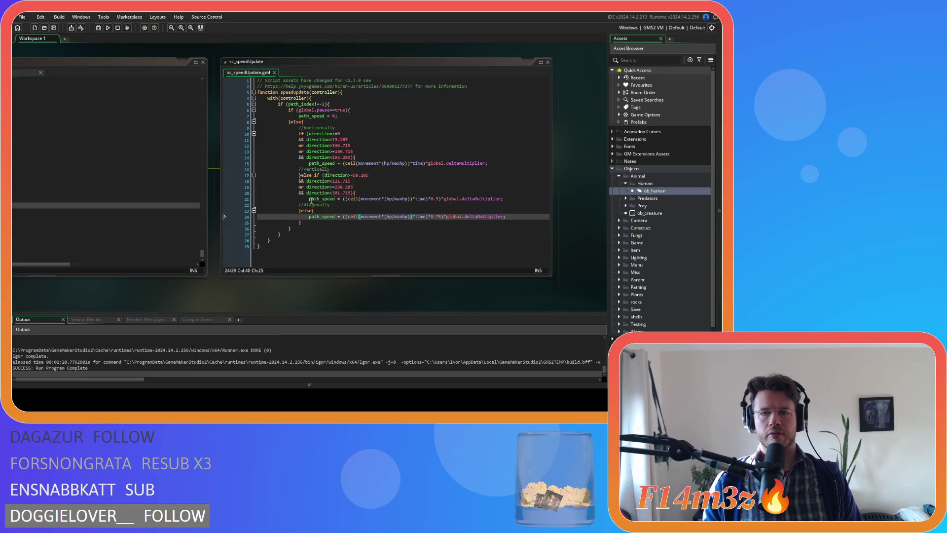
# - Delete the 0.75 multiplier and the extra opening bracket on line 24
pyautogui.click(358, 221)
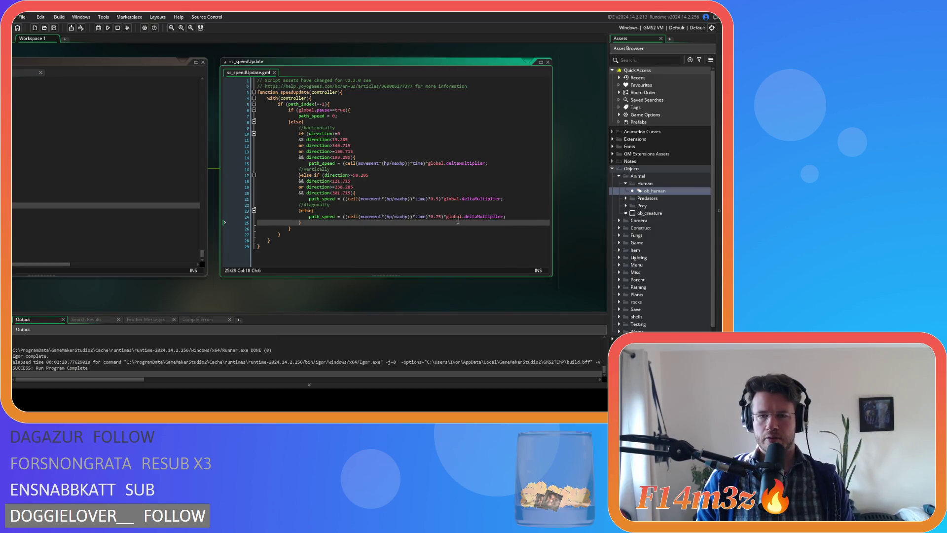
pyautogui.click(441, 217)
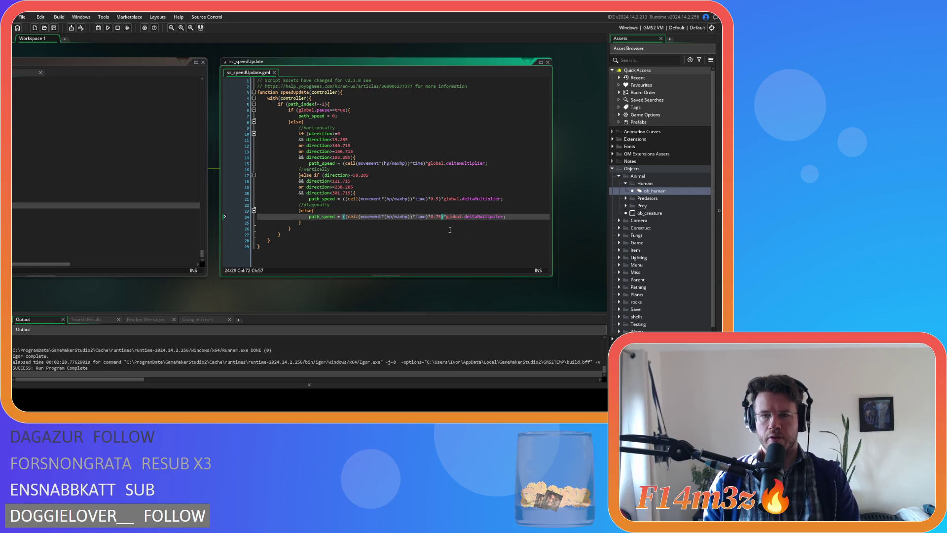
pyautogui.press('BackSpace')
pyautogui.press('BackSpace')
pyautogui.press('BackSpace')
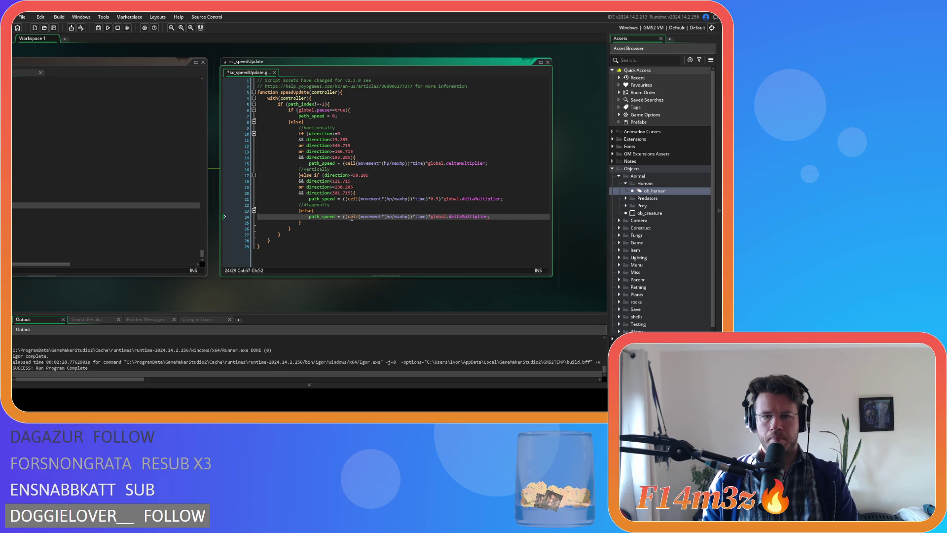
pyautogui.click(346, 217)
pyautogui.press('BackSpace')
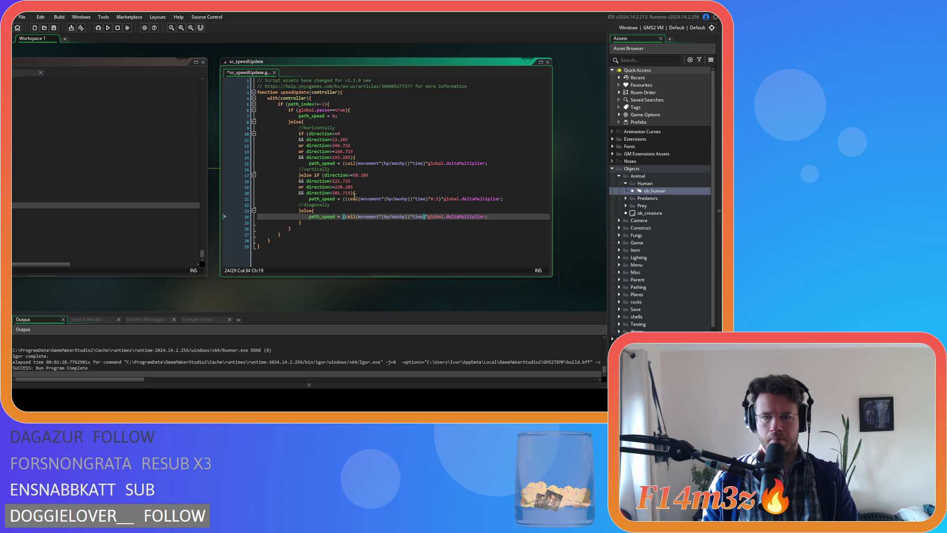
# - Remove the extra bracket and 0.5 factor on line 21, checking its bracket pairing around maxhp
pyautogui.click(346, 199)
pyautogui.press('BackSpace')
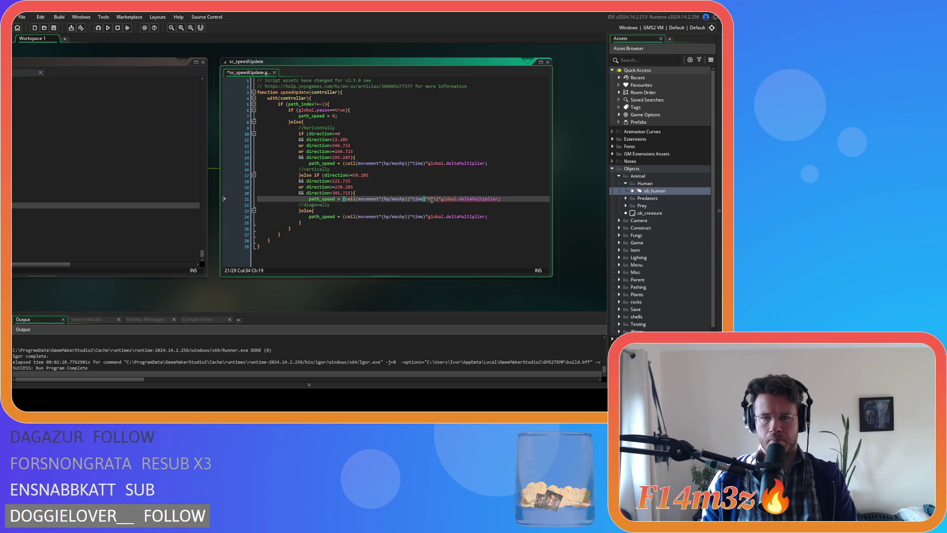
pyautogui.press('BackSpace')
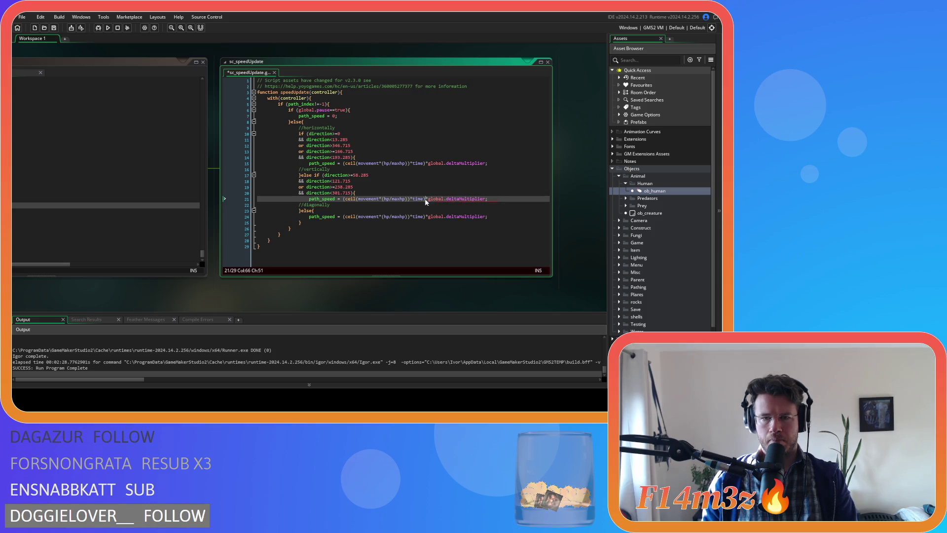
pyautogui.press('Left')
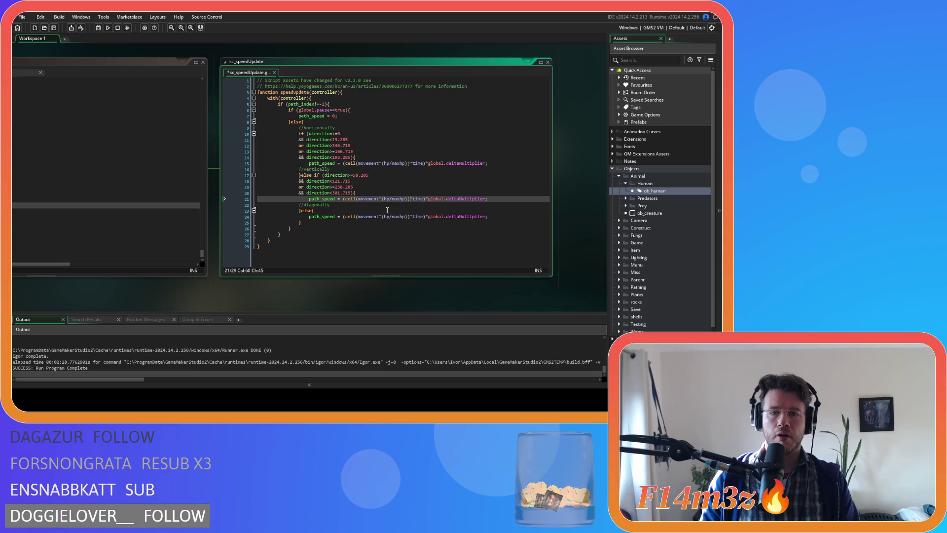
pyautogui.press('Left')
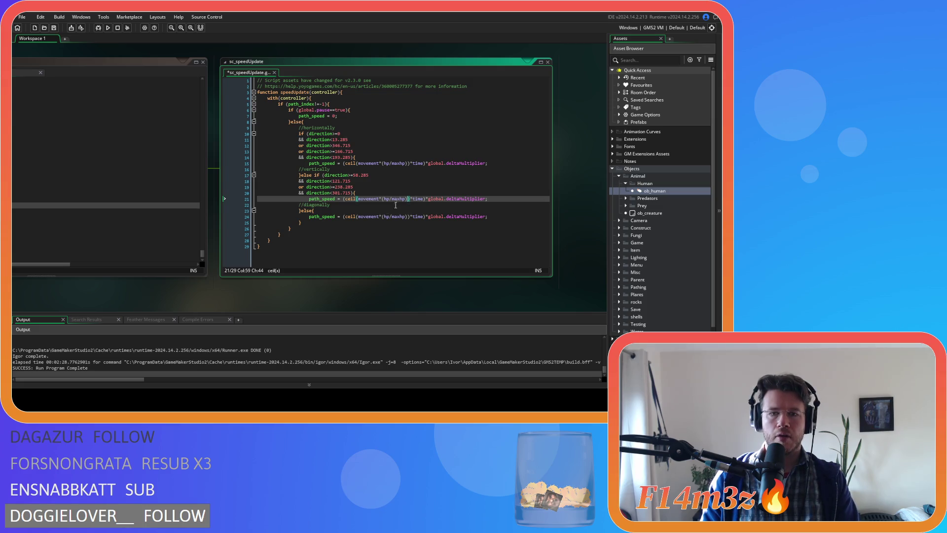
pyautogui.press('Right')
pyautogui.press('Left')
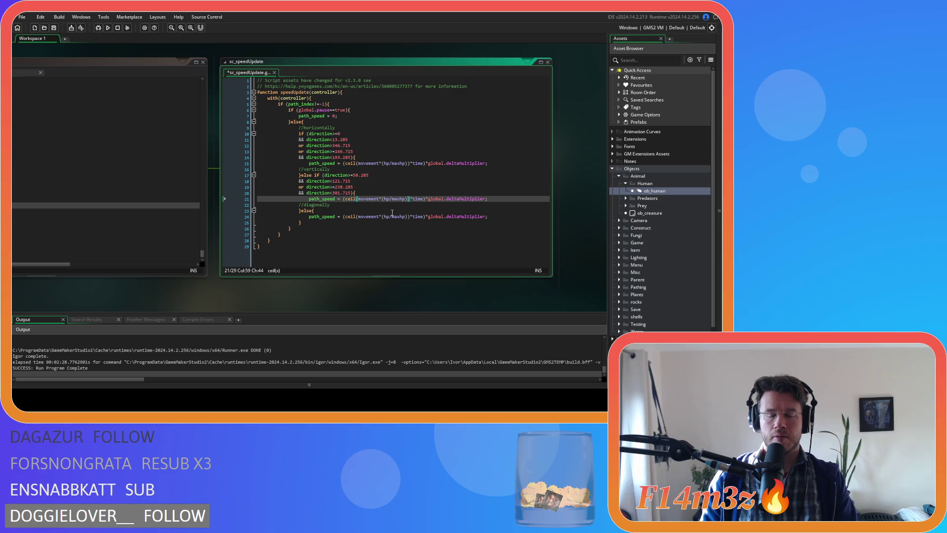
# - Rewrite line 21's formula as ceil((movement*(hp/maxhp))*0.5)
pyautogui.press('Right')
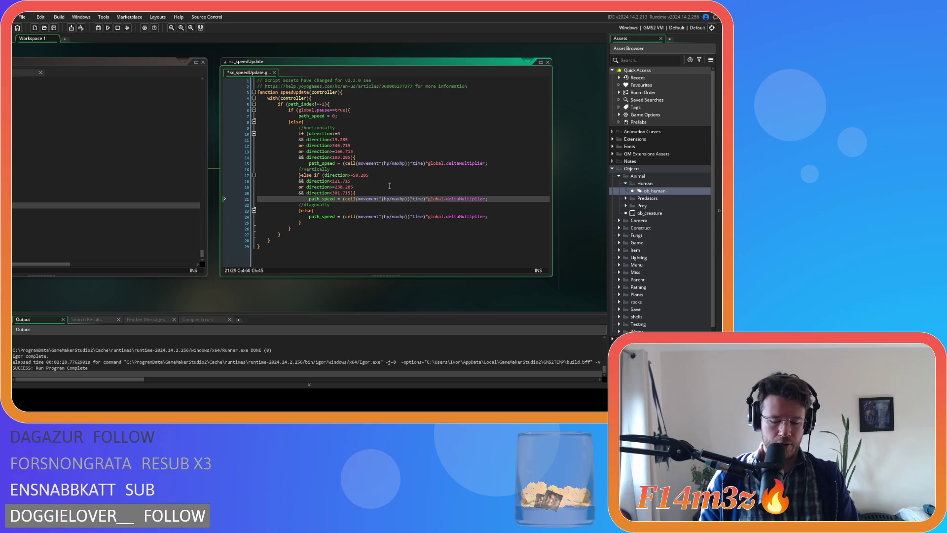
pyautogui.write(')')
pyautogui.press('Left')
pyautogui.press('Left')
pyautogui.press('Left')
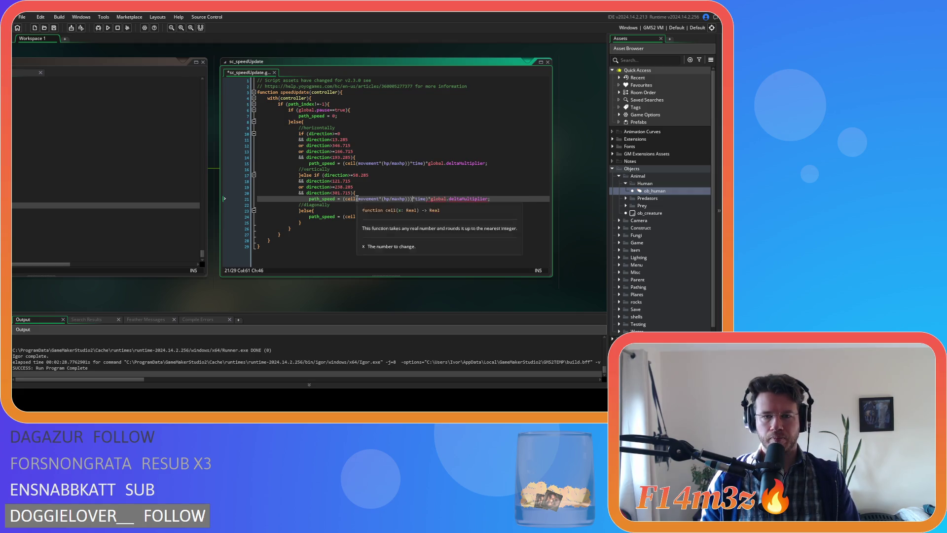
pyautogui.write('(')
pyautogui.press('Right')
pyautogui.press('Right')
pyautogui.press('Right')
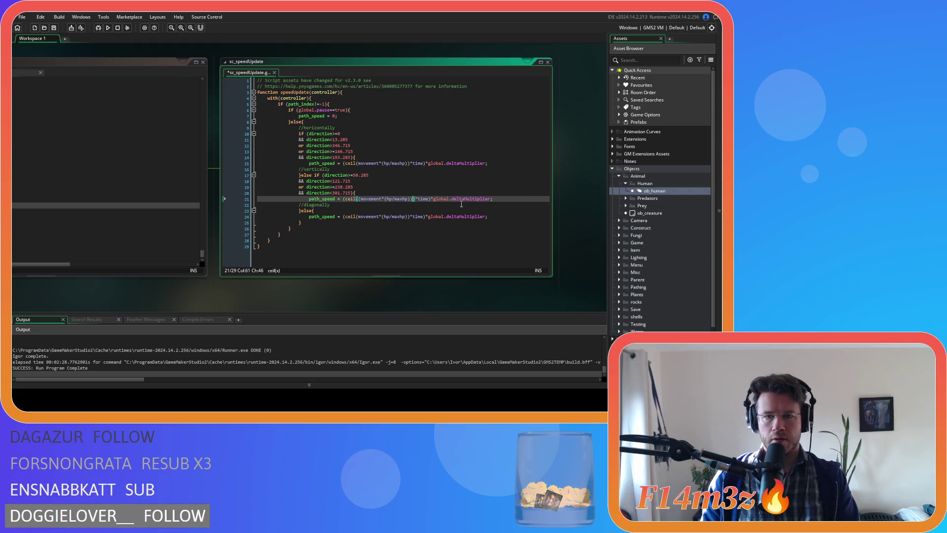
pyautogui.write('*0.')
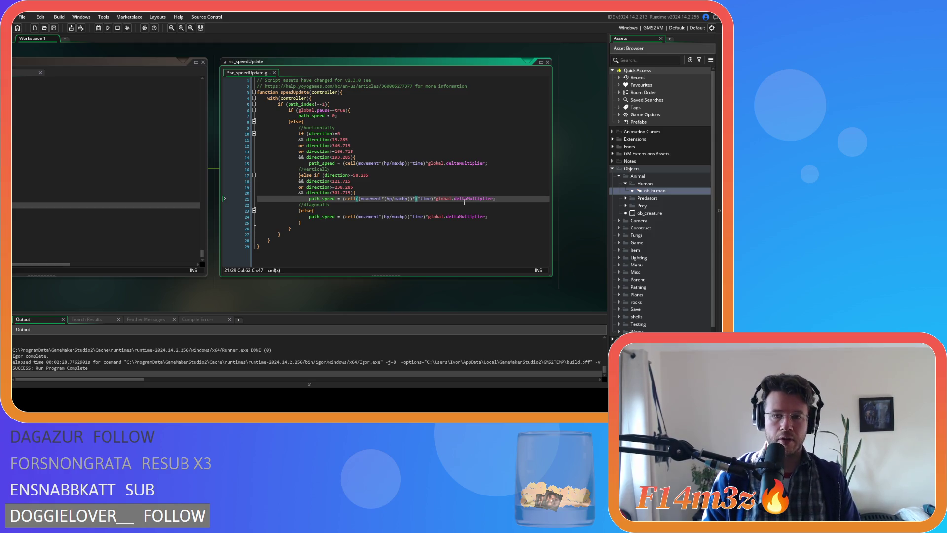
pyautogui.write('5')
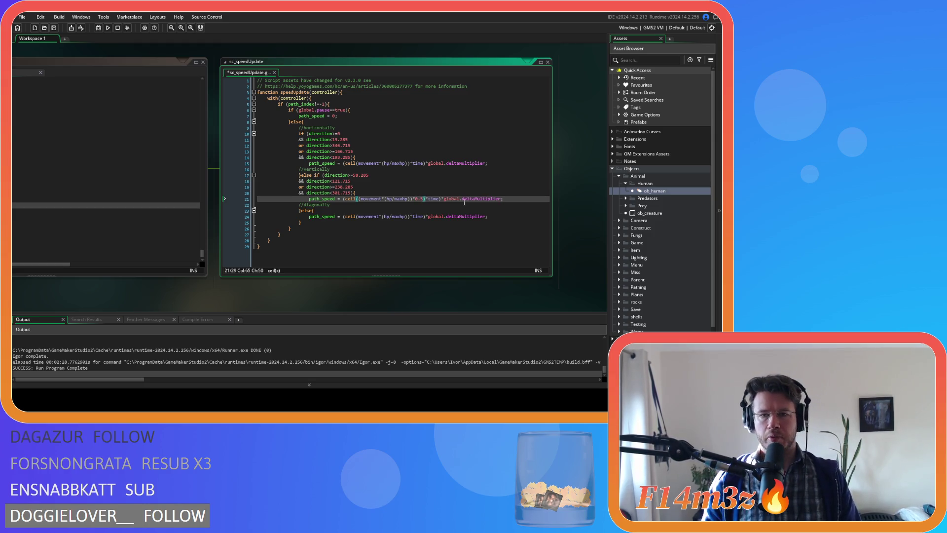
# - Copy line 21's expression over line 24 with a 0.75 factor and save the script
pyautogui.moveTo(513, 197); pyautogui.dragTo(344, 202)
pyautogui.hotkey('ctrl', 'c')
pyautogui.moveTo(488, 217); pyautogui.dragTo(342, 216)
pyautogui.hotkey('ctrl', 'v')
pyautogui.click(421, 219)
pyautogui.write('7')
pyautogui.hotkey('ctrl', 's')
pyautogui.click(505, 217)
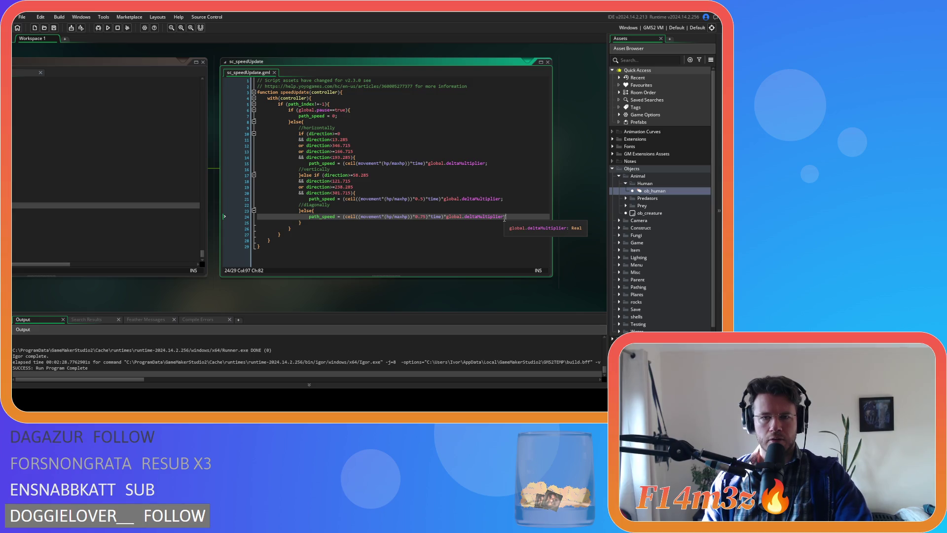
# - Review the ceil calls on lines 21 and 15, then build and run the game again
pyautogui.click(344, 199)
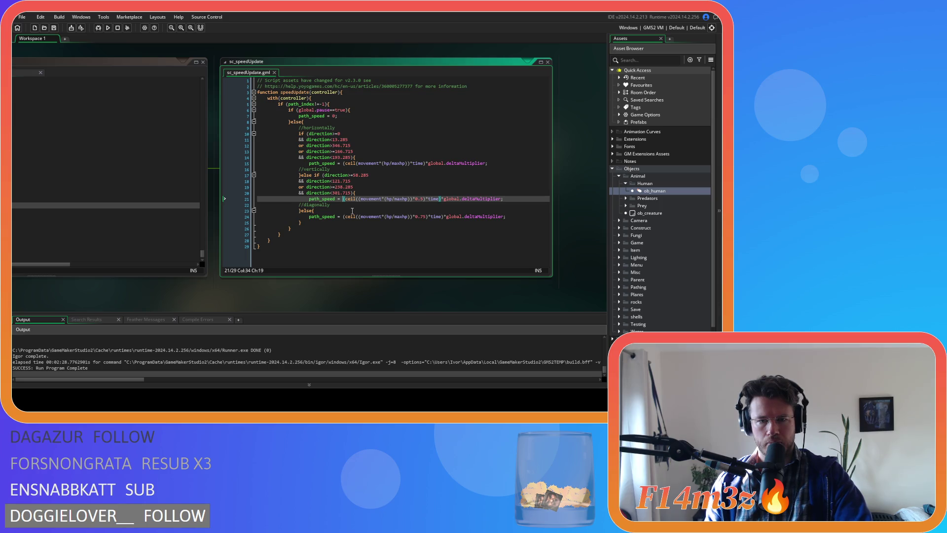
pyautogui.click(344, 165)
pyautogui.press('Right')
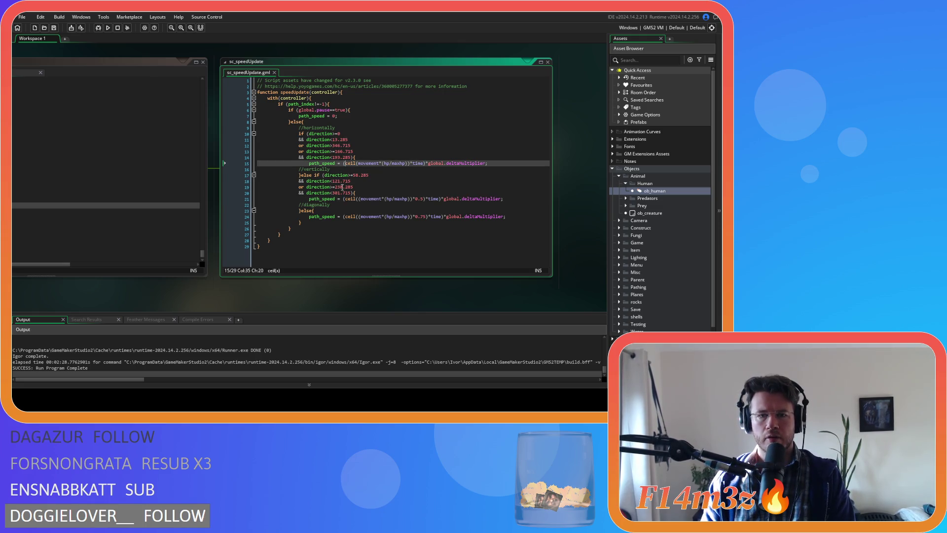
pyautogui.press('Right')
pyautogui.press('Right')
pyautogui.press('Right')
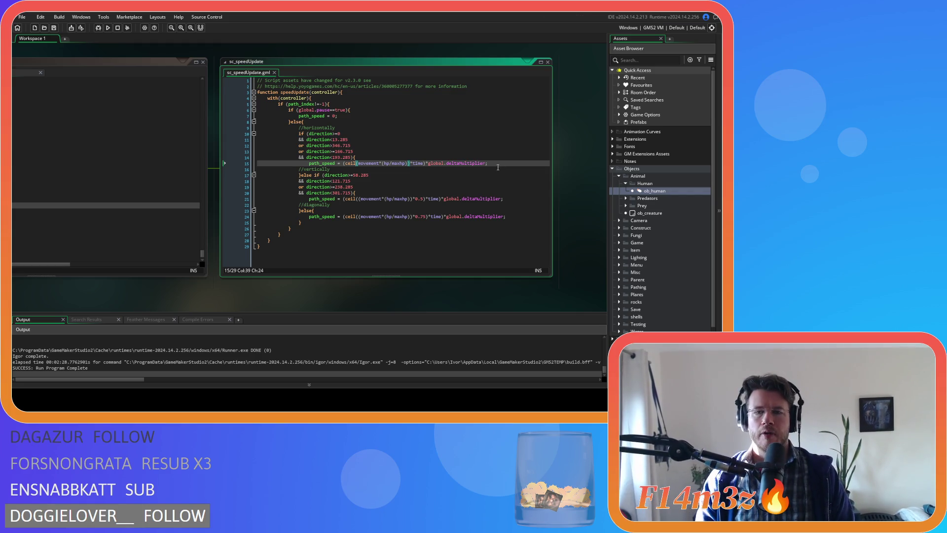
pyautogui.click(478, 186)
pyautogui.press('F5')
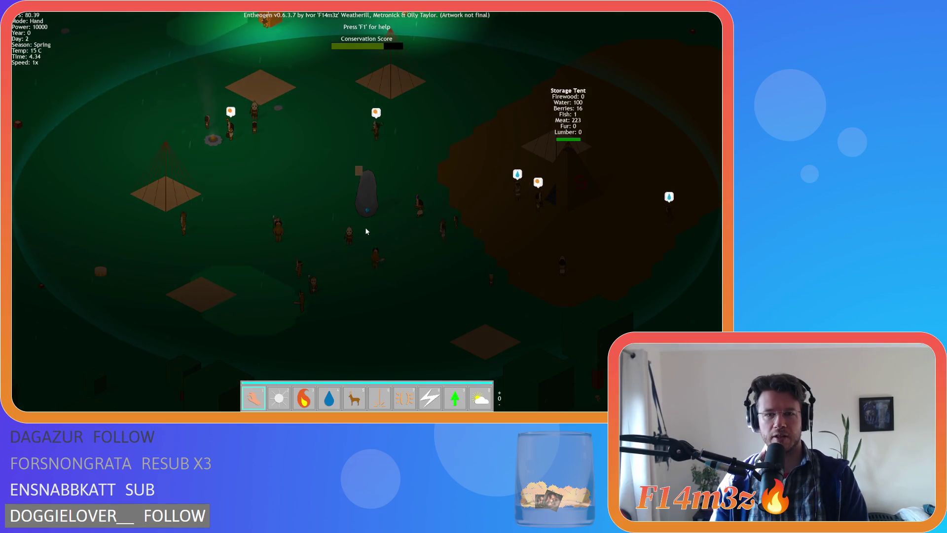
# - Pan around the daylit village following walking villagers, briefly picking one up with the god hand
pyautogui.press('Up')
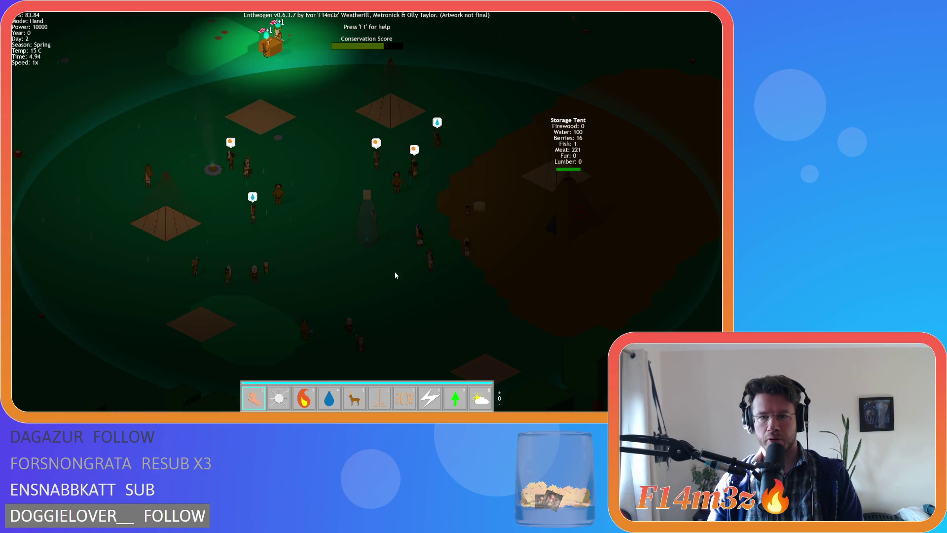
pyautogui.press('Right')
pyautogui.moveTo(260, 251); pyautogui.dragTo(324, 230)
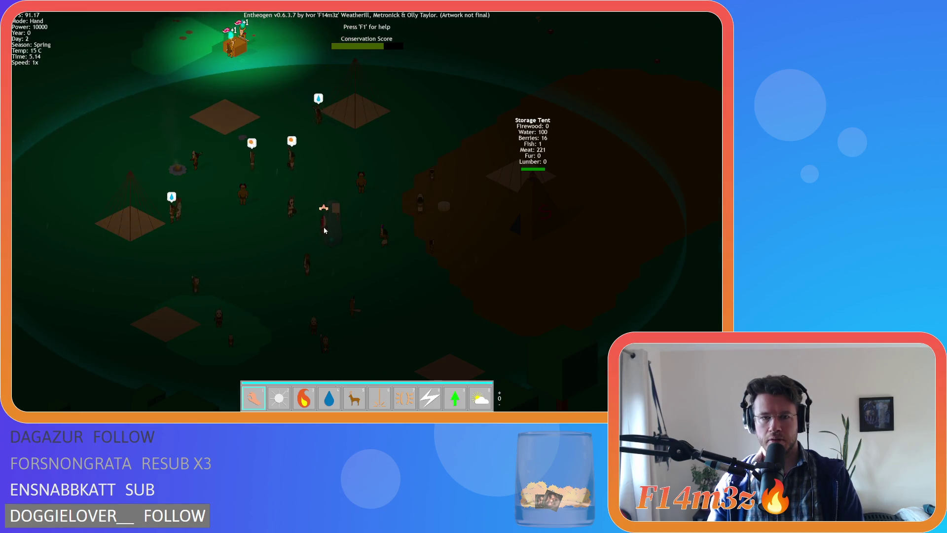
pyautogui.press('Right')
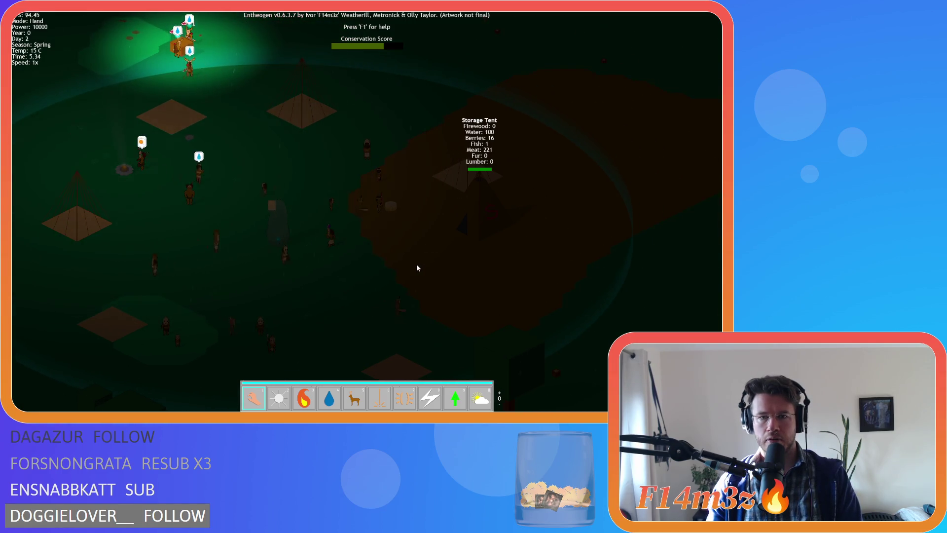
pyautogui.press('Up')
pyautogui.press('Left')
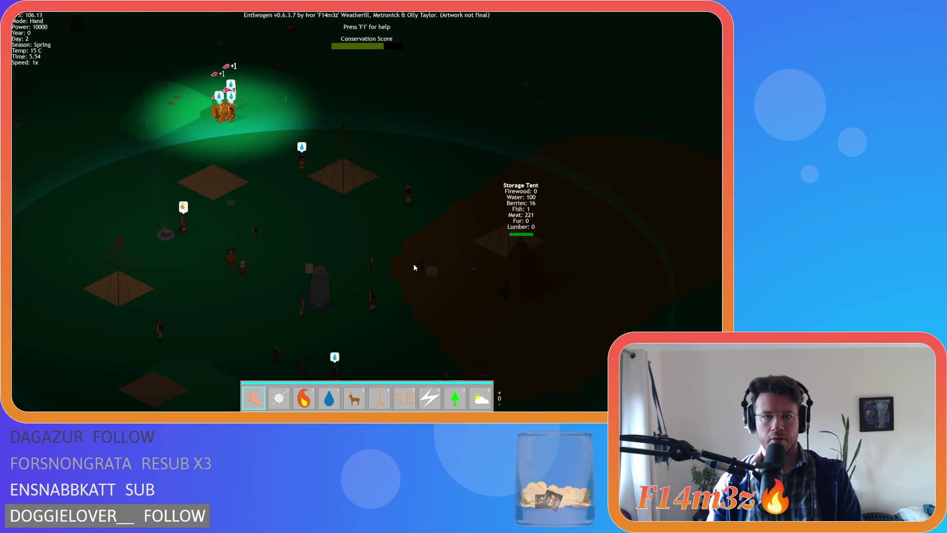
pyautogui.press('Right')
pyautogui.press('Down')
pyautogui.press('Left')
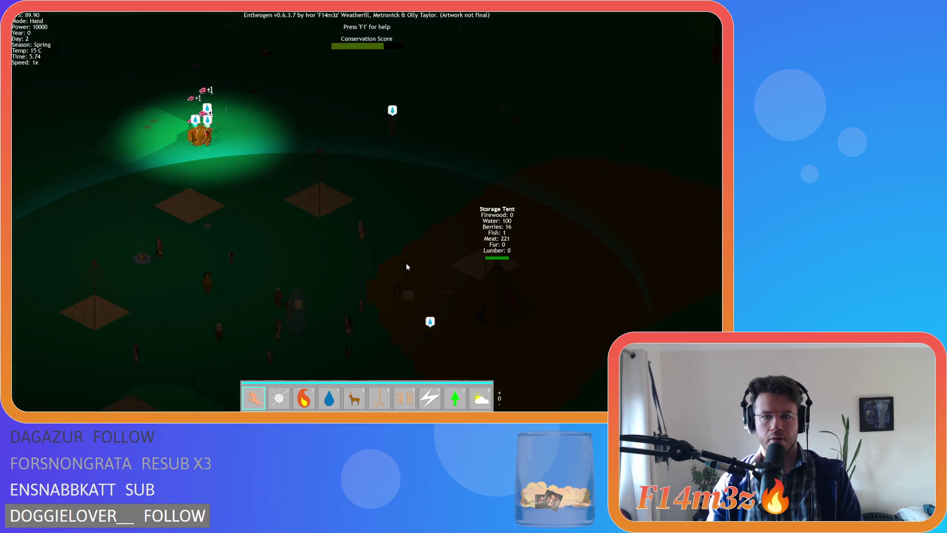
pyautogui.press('Down')
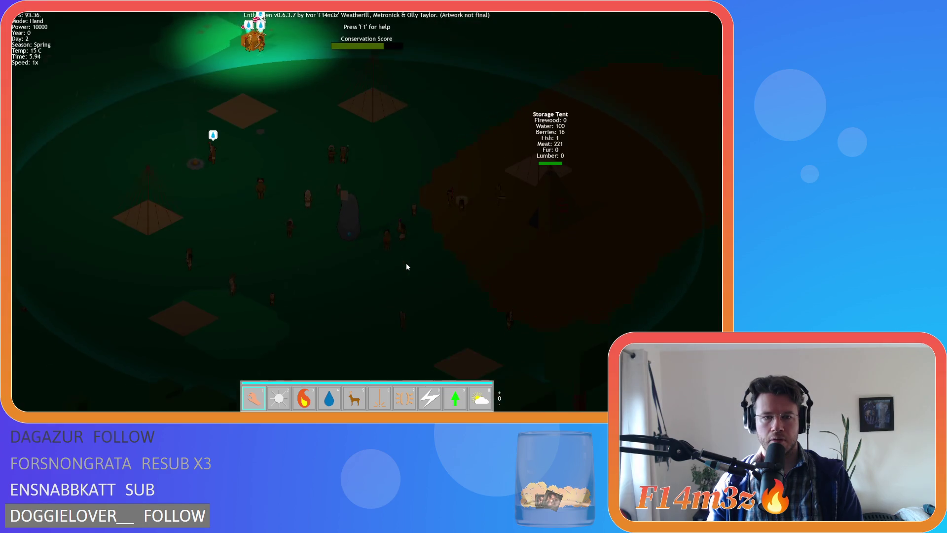
pyautogui.press('Down')
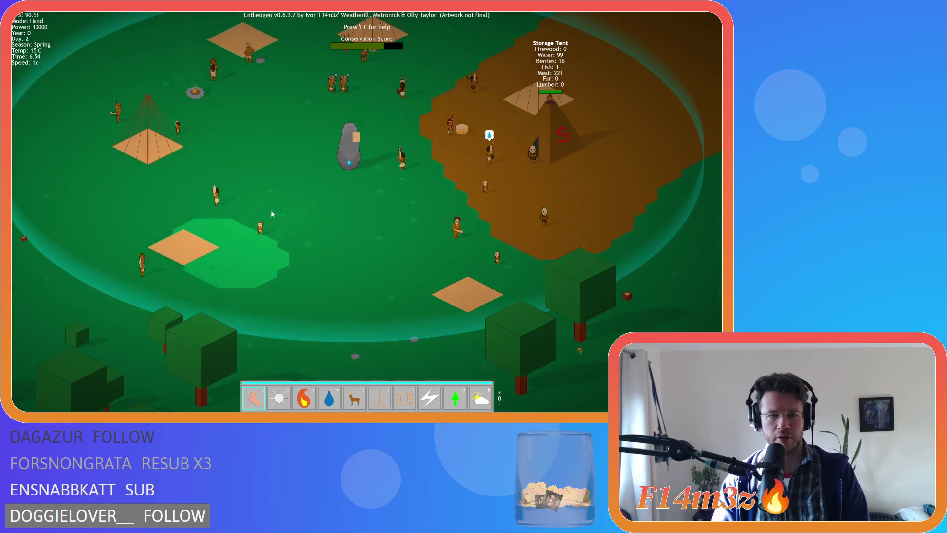
pyautogui.press('Left')
pyautogui.press('Left')
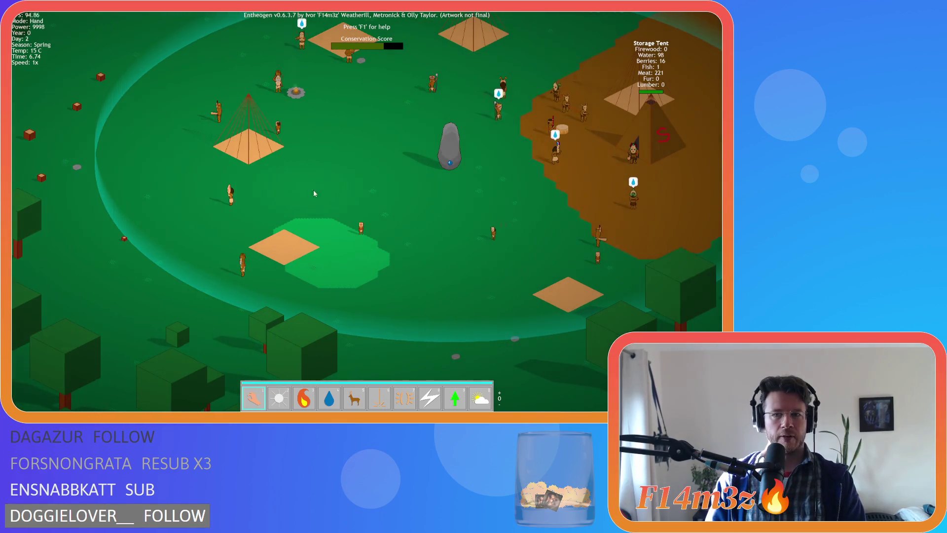
pyautogui.press('Right')
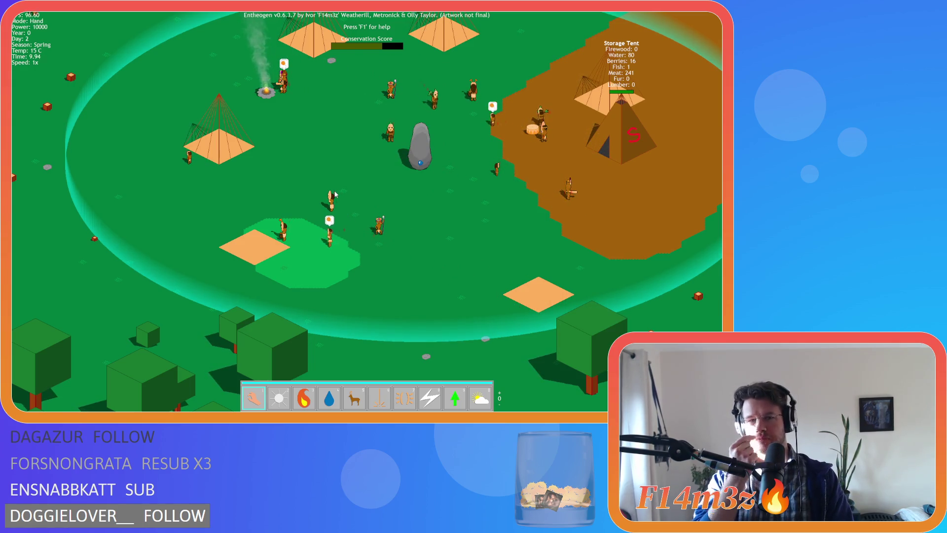
pyautogui.scroll(-10, 335, 194)
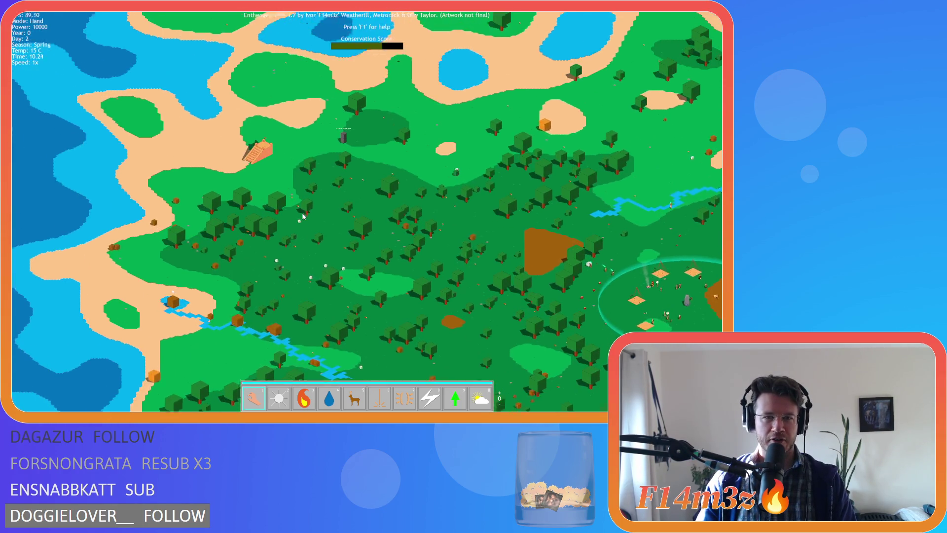
pyautogui.scroll(10, 302, 216)
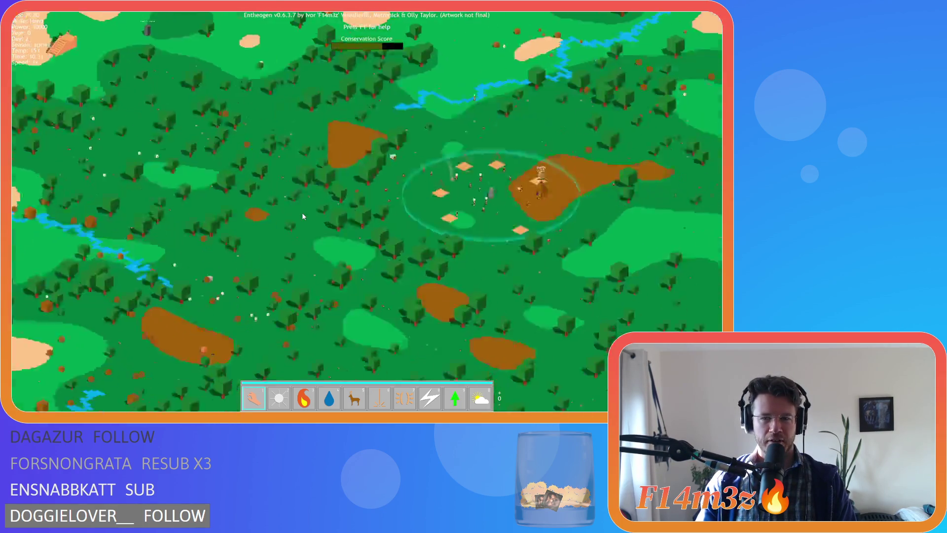
pyautogui.press('d')
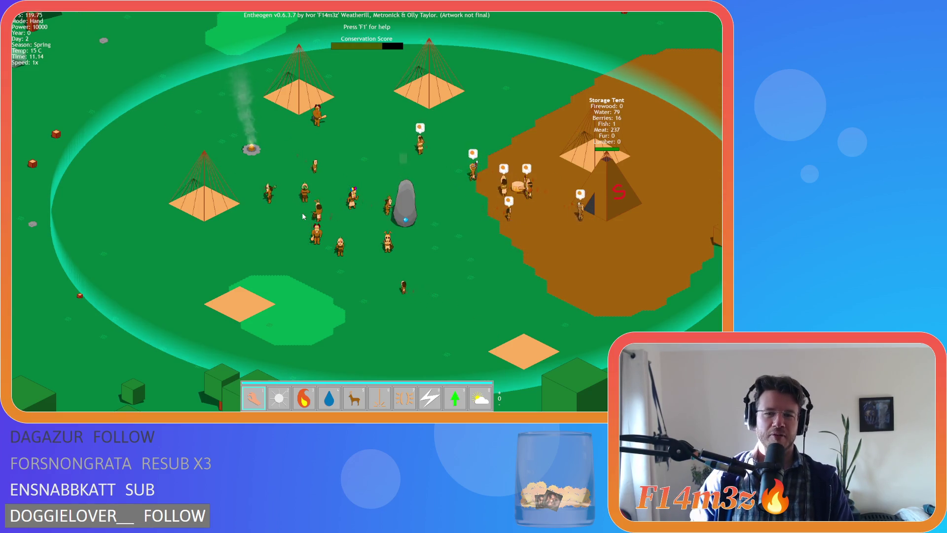
pyautogui.press('s')
pyautogui.press('w')
pyautogui.press('d')
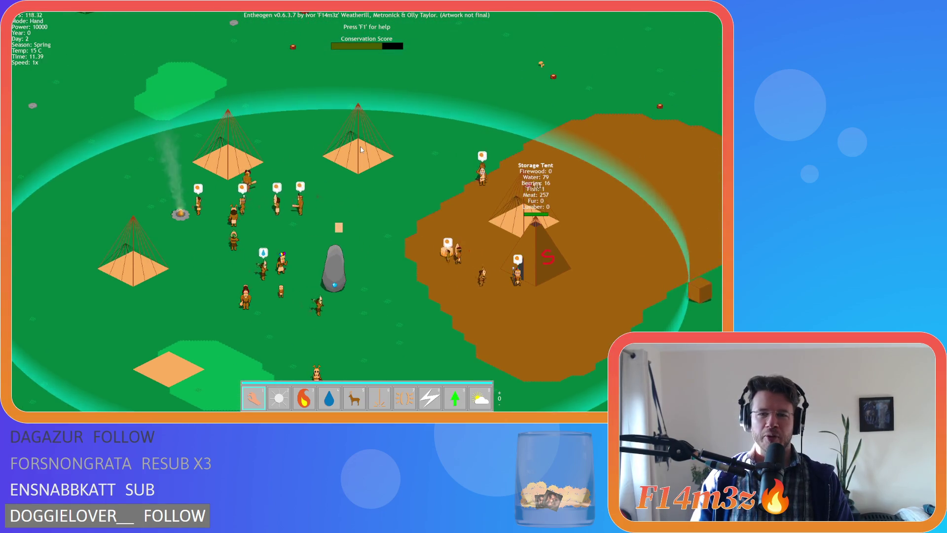
pyautogui.press('s')
pyautogui.press('d')
pyautogui.press('w')
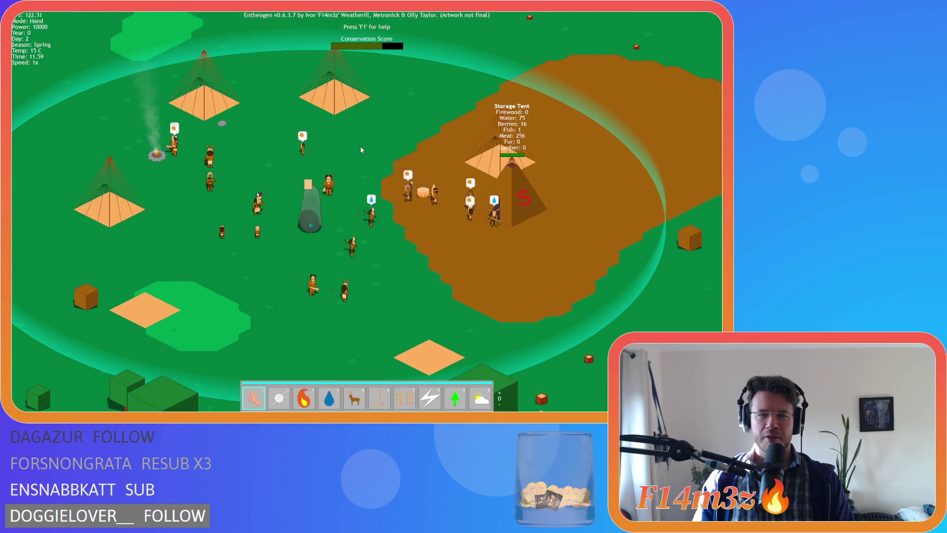
pyautogui.press('a')
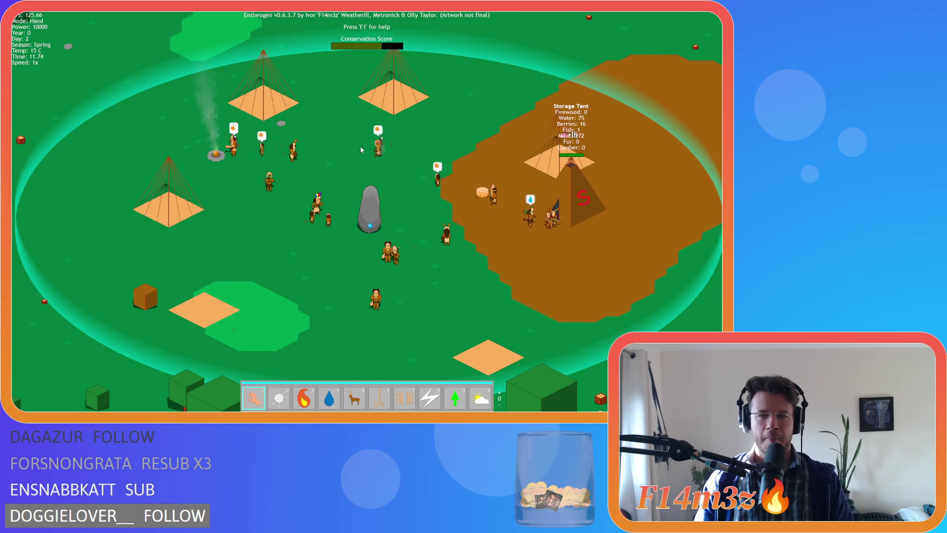
pyautogui.press('s')
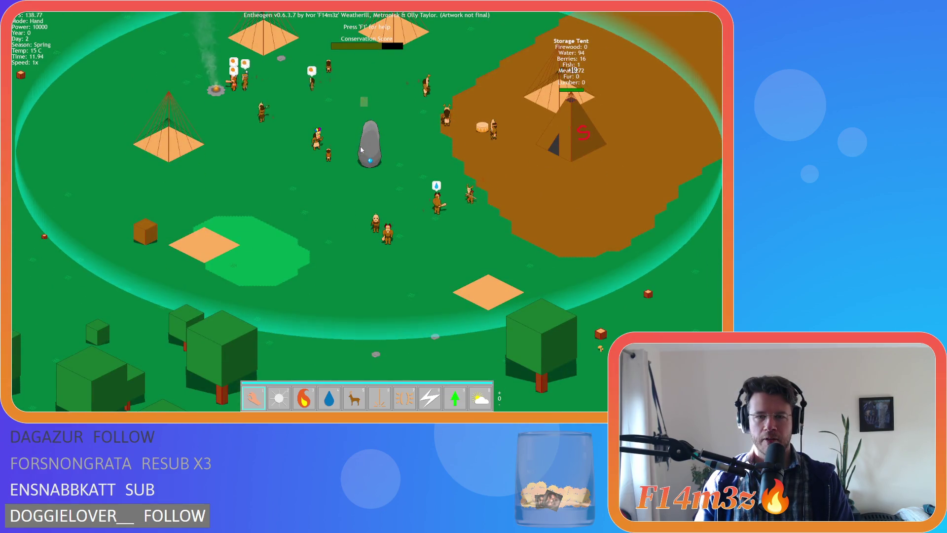
pyautogui.press('w')
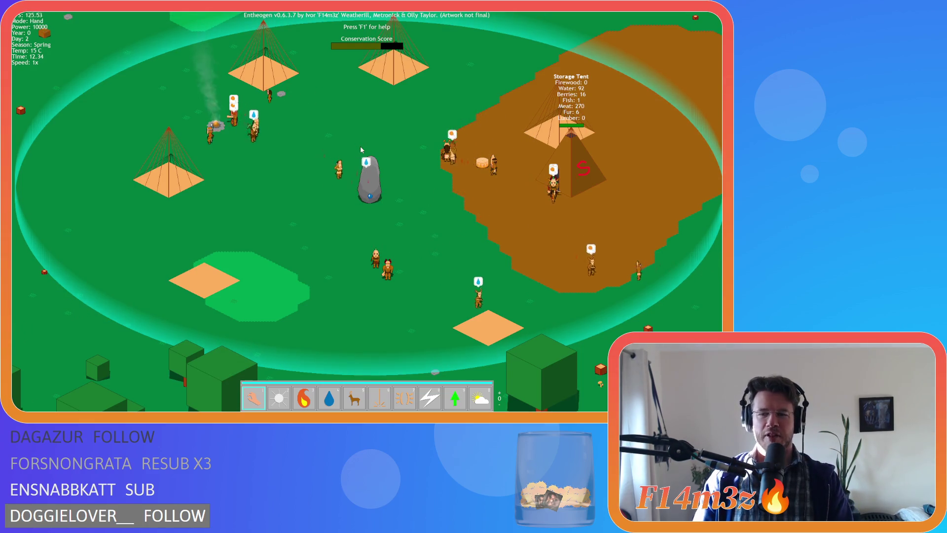
pyautogui.press('d')
pyautogui.press('s')
pyautogui.press('s')
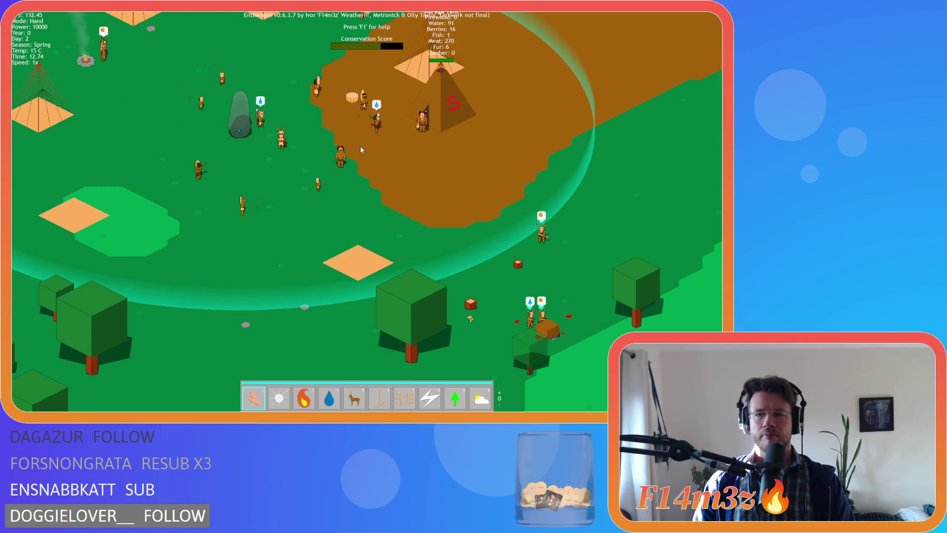
pyautogui.press('a')
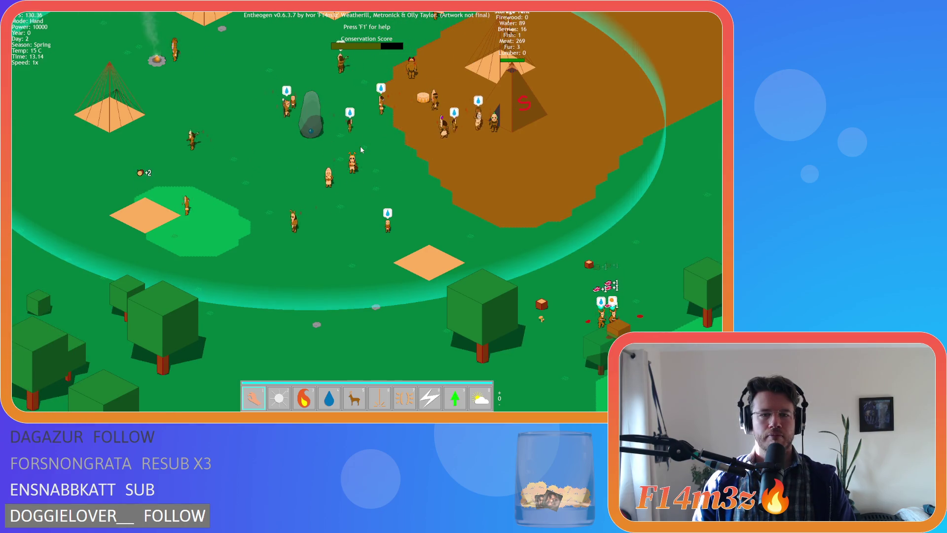
pyautogui.press('w')
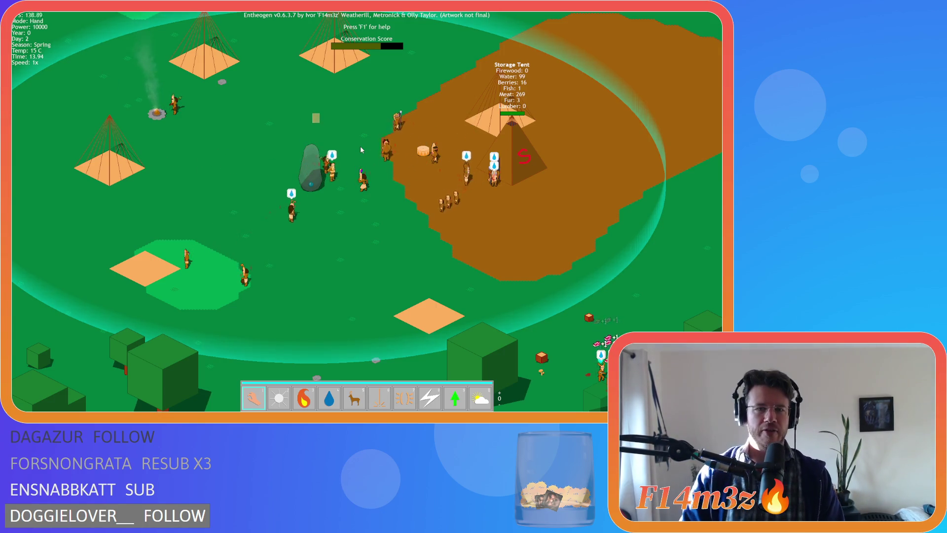
pyautogui.press('w')
pyautogui.press('a')
pyautogui.scroll(-10, 360, 148)
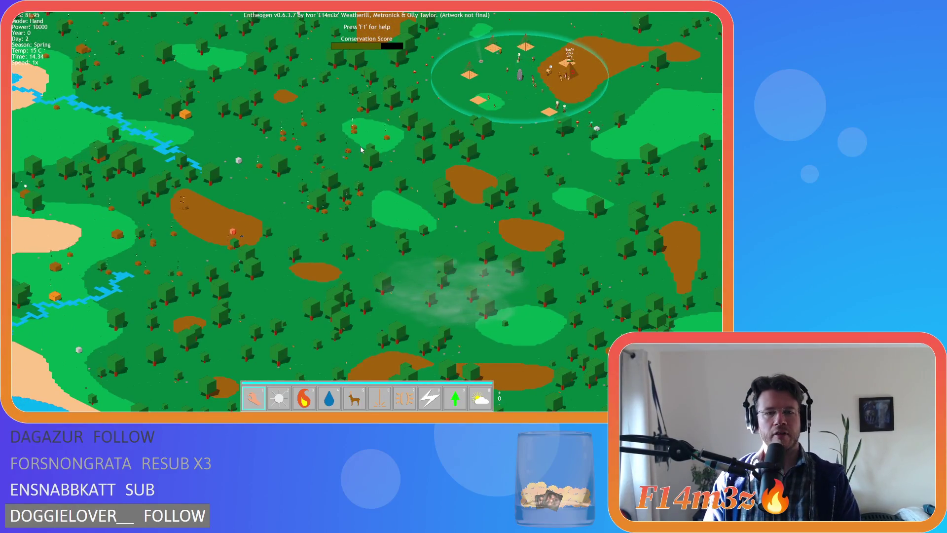
# - Zoom in and out, then pan the map east and south over the forest and river
pyautogui.scroll(5, 361, 149)
pyautogui.scroll(-3, 362, 149)
pyautogui.scroll(4, 361, 149)
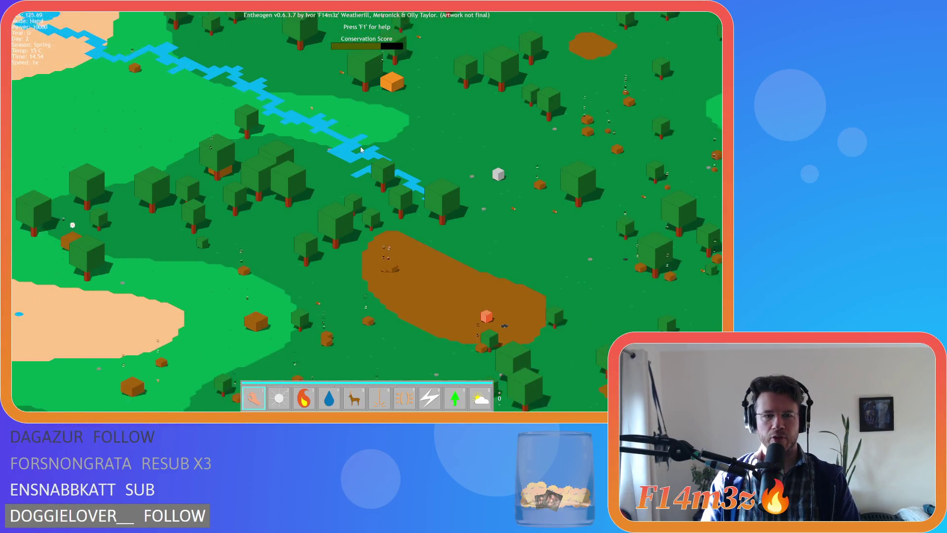
pyautogui.scroll(-5, 360, 150)
pyautogui.scroll(5, 361, 158)
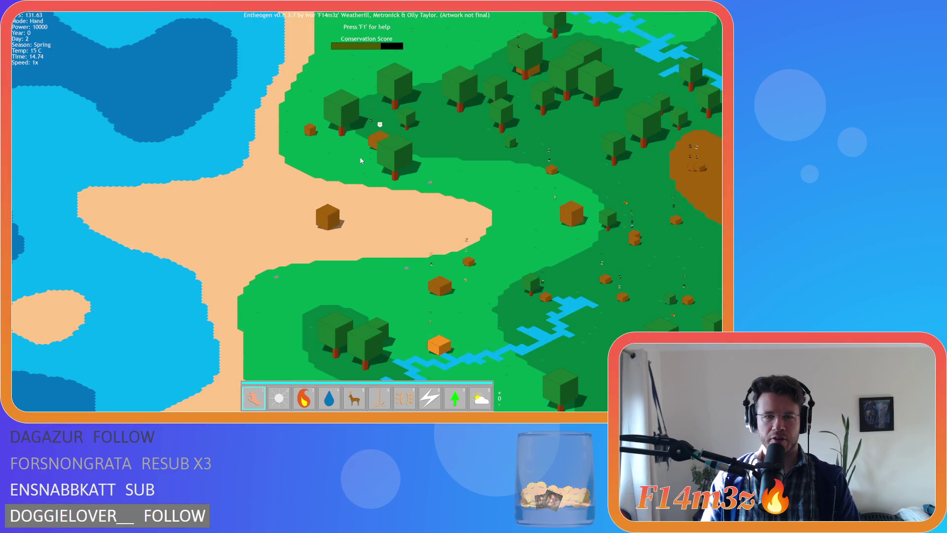
pyautogui.press('d')
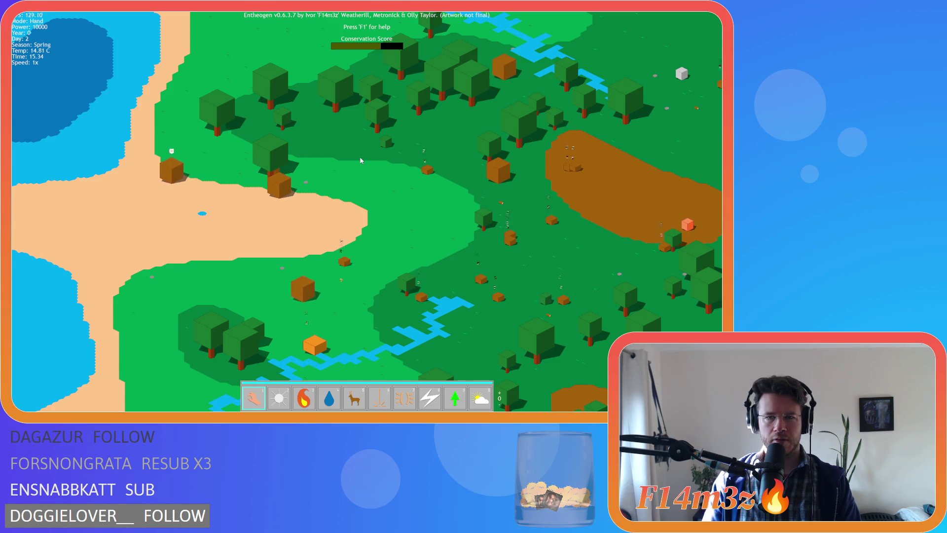
pyautogui.press('s')
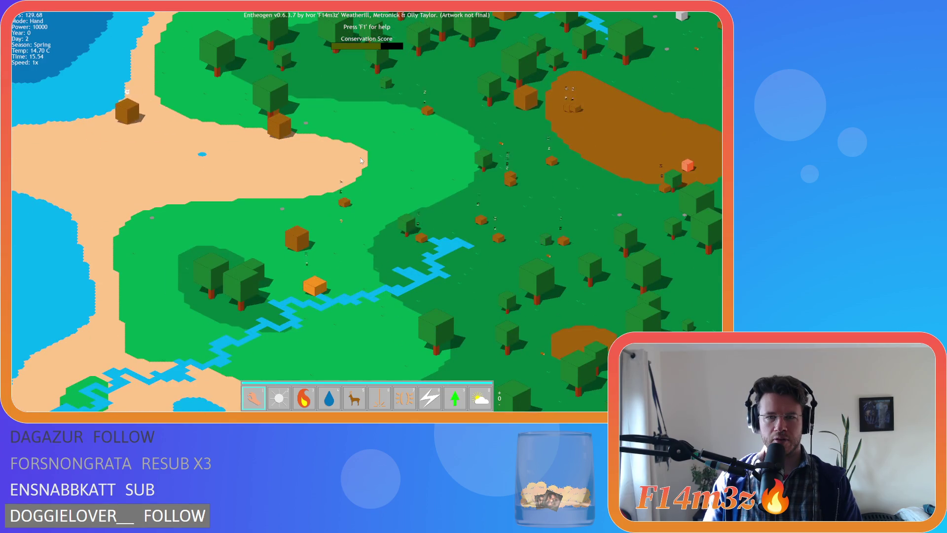
pyautogui.press('d')
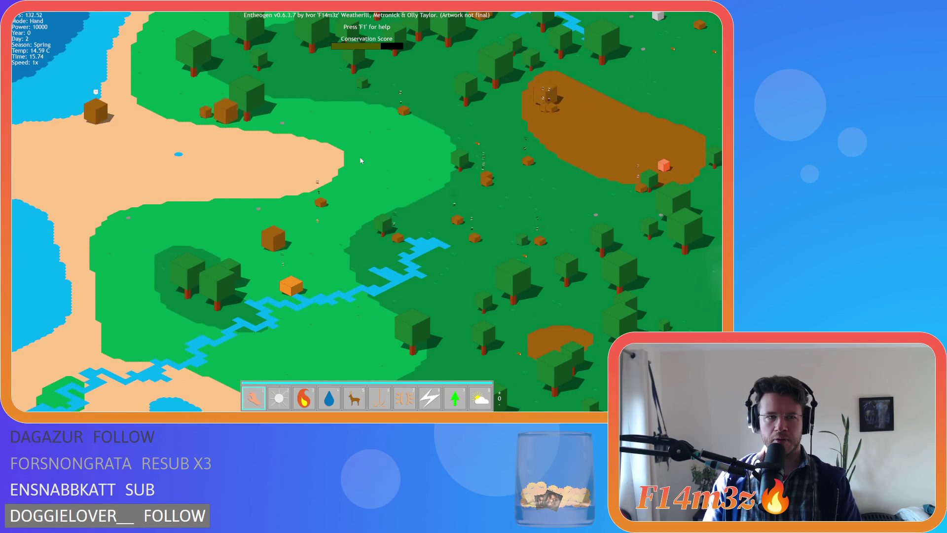
pyautogui.scroll(5, 360, 160)
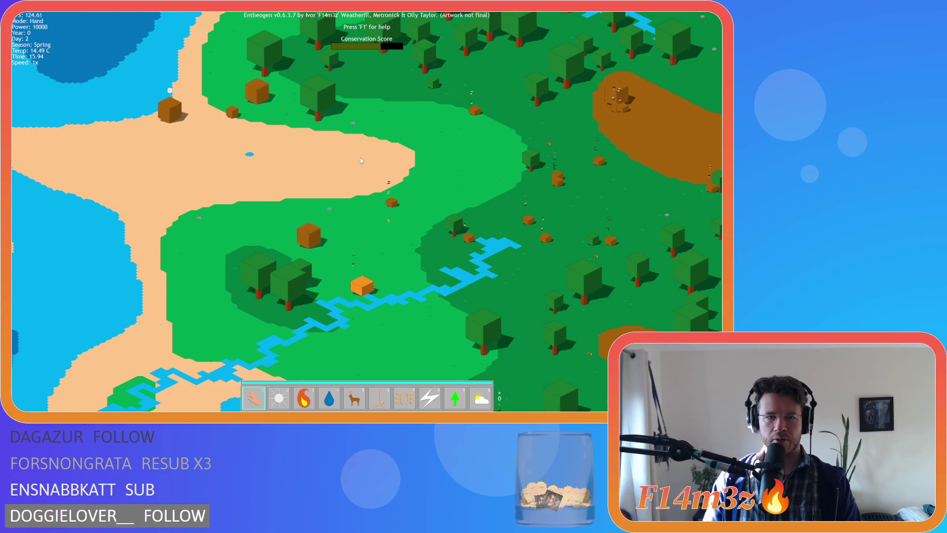
pyautogui.scroll(-5, 360, 160)
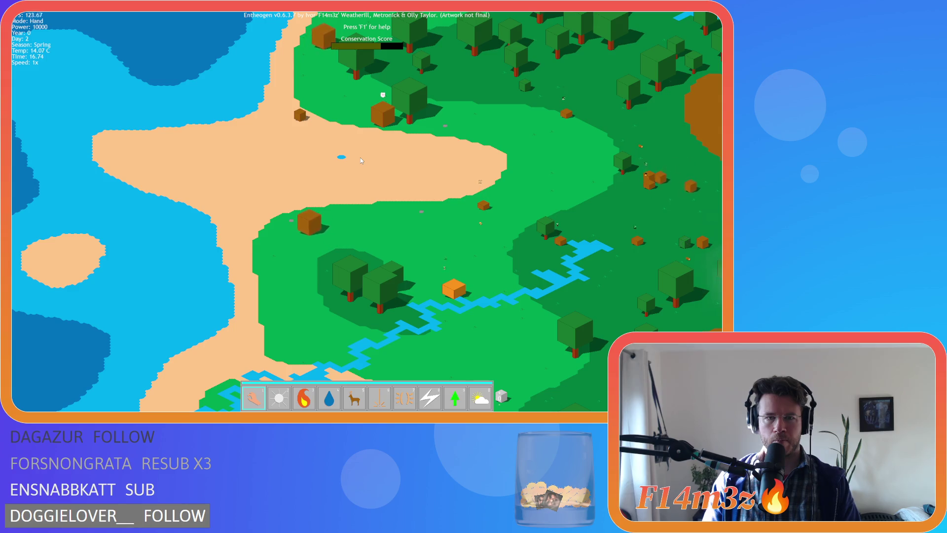
# - Pan north along the beach, then south-east across the woods, zooming in on the camp
pyautogui.press('w')
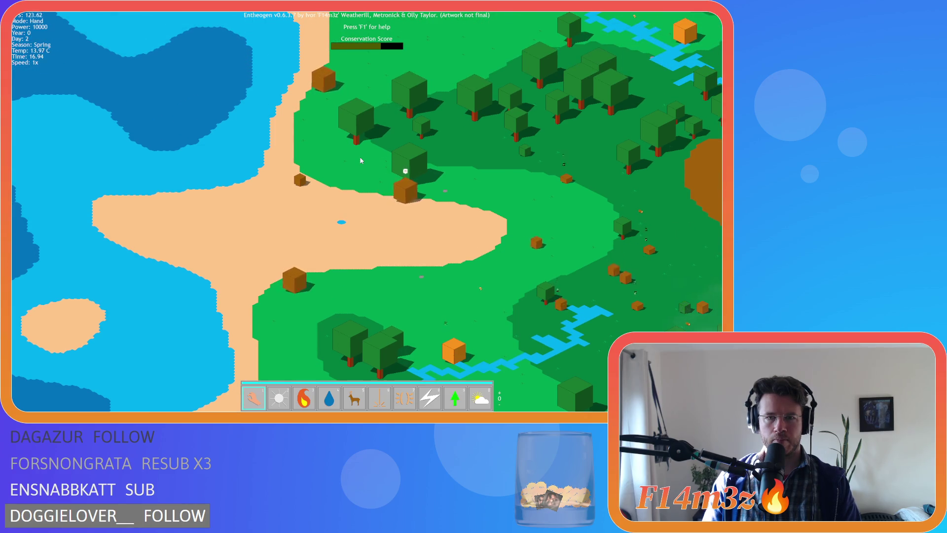
pyautogui.press('d')
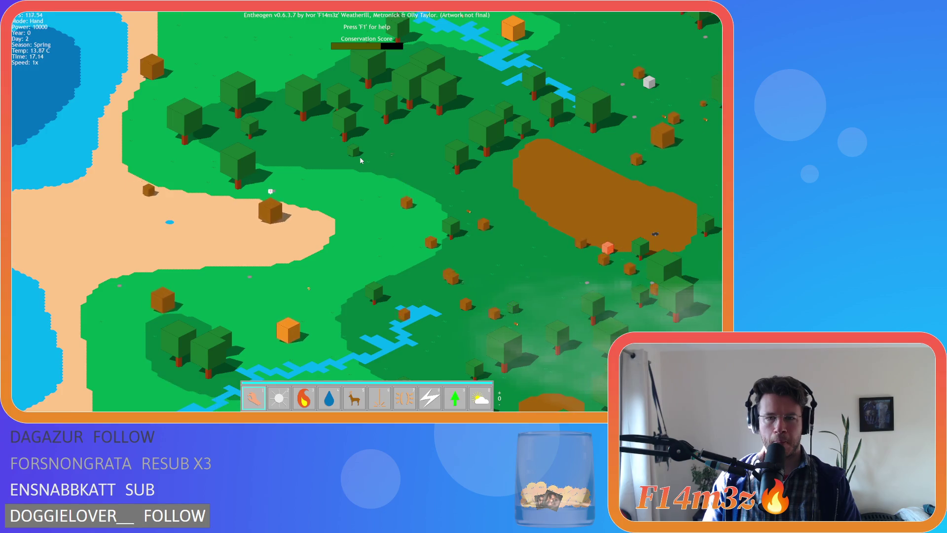
pyautogui.press('s')
pyautogui.press('d')
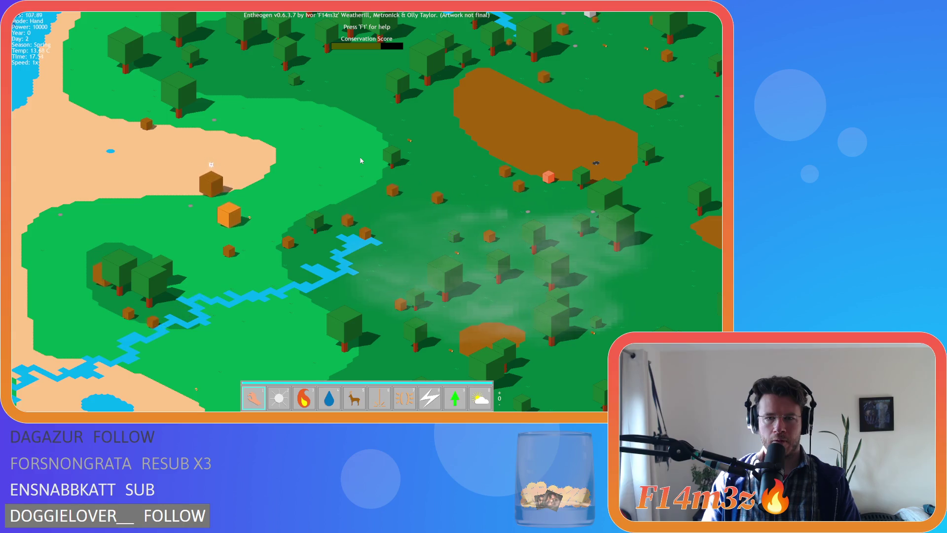
pyautogui.press('s')
pyautogui.press('d')
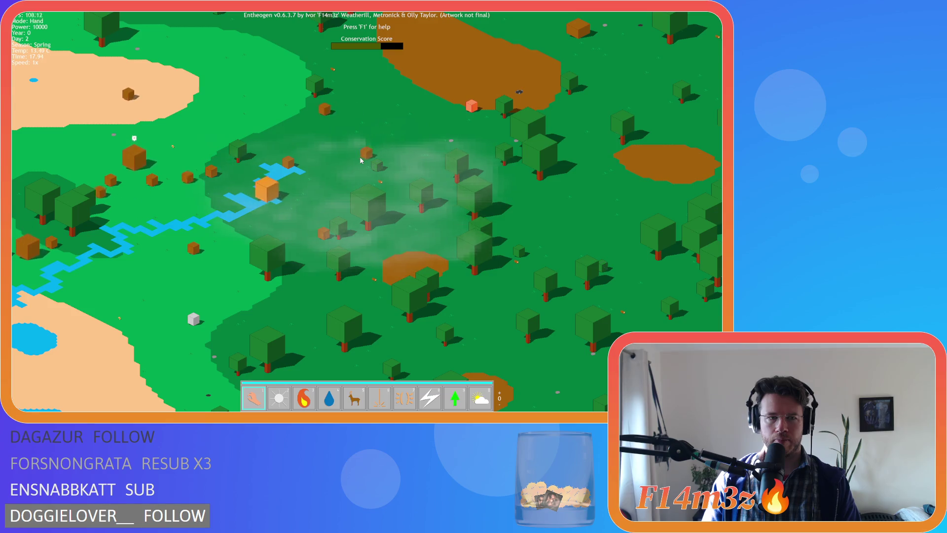
pyautogui.scroll(-5, 360, 161)
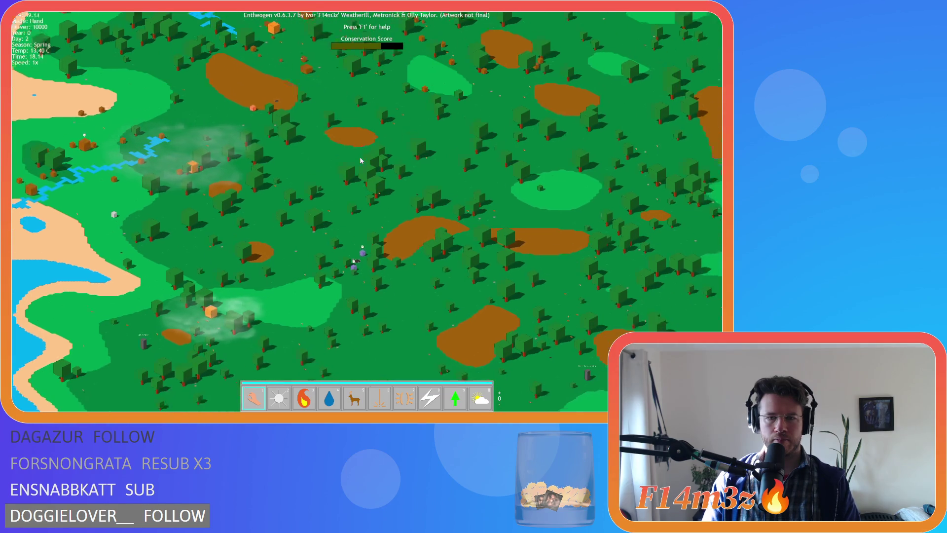
pyautogui.scroll(8, 361, 160)
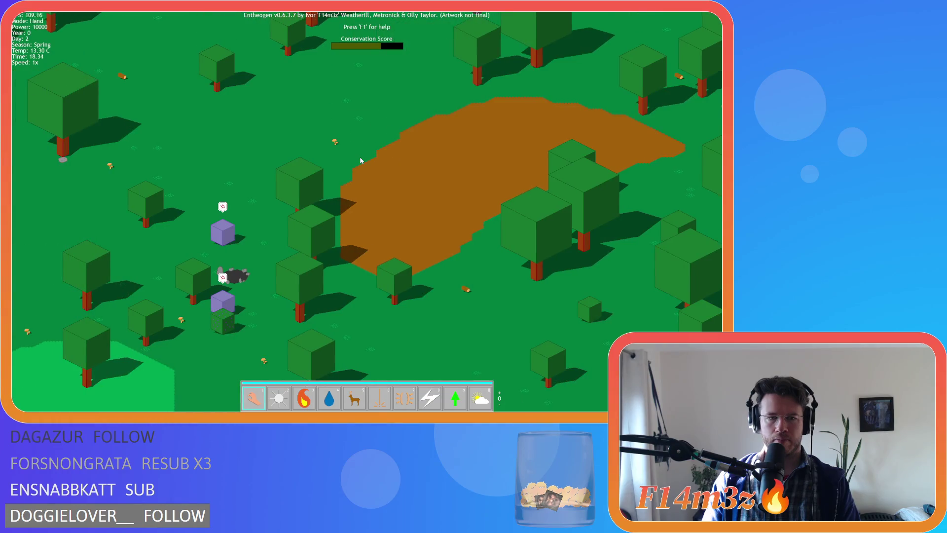
pyautogui.scroll(-6, 360, 160)
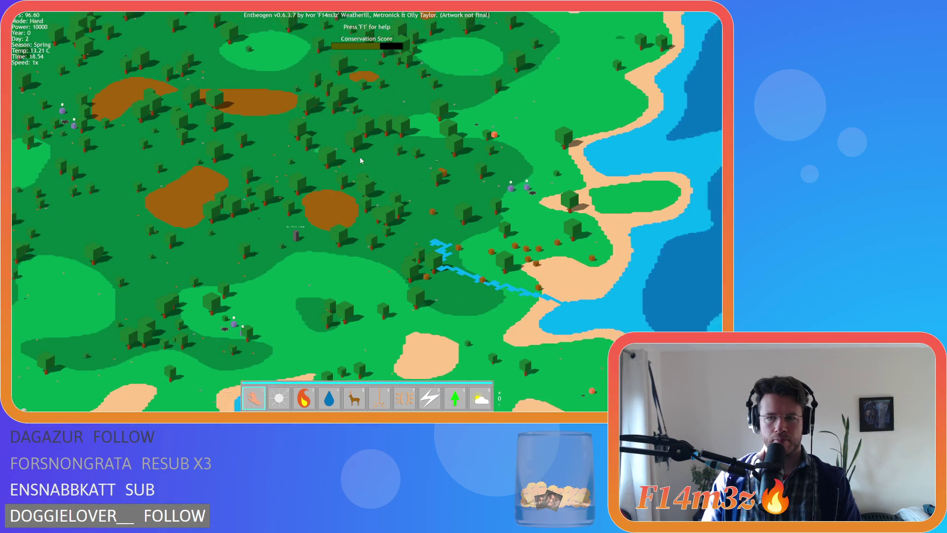
pyautogui.scroll(6, 360, 161)
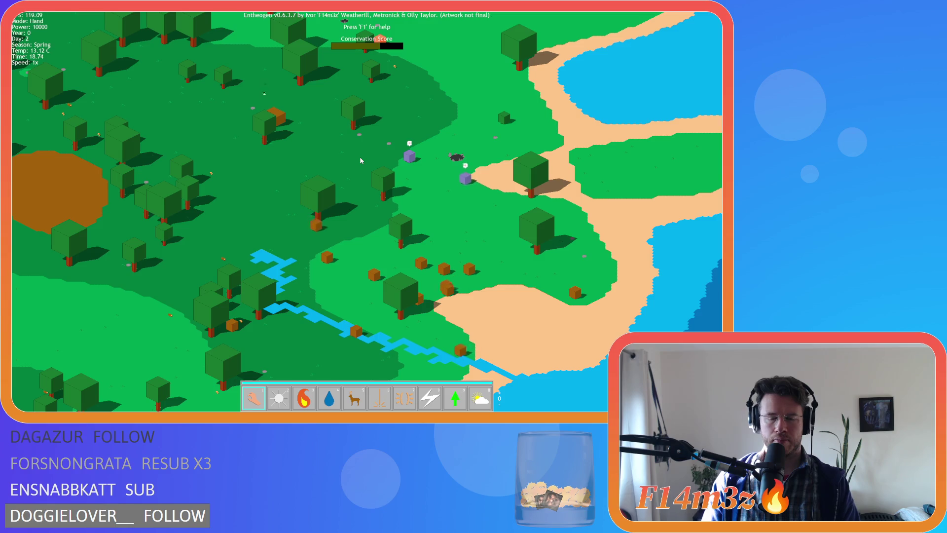
pyautogui.scroll(3, 360, 156)
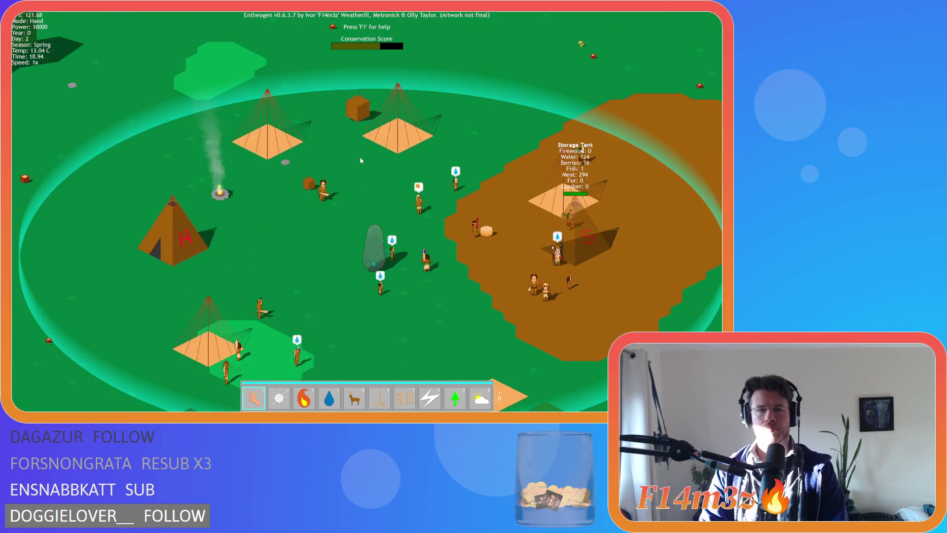
pyautogui.press('s')
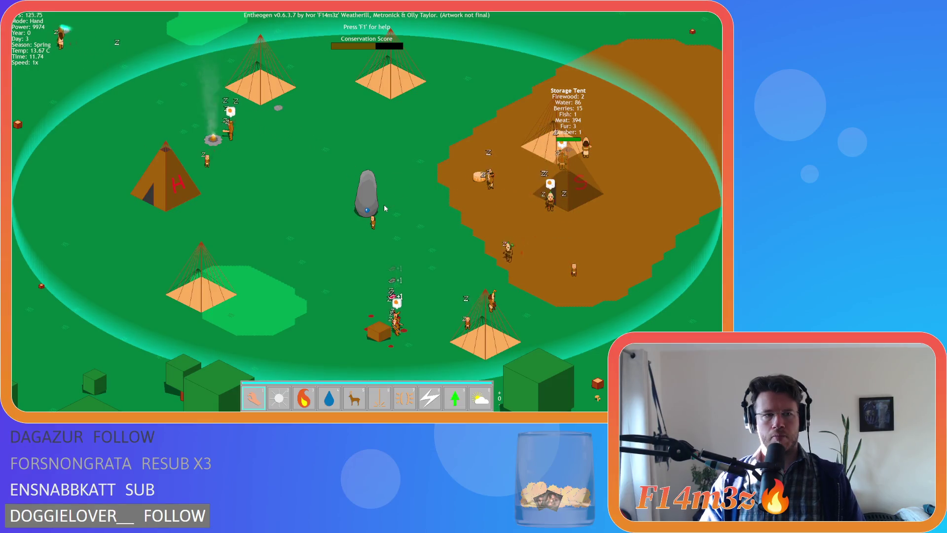
# - Pan toward the forest and river after a villager, then back to centre the camp's Storage Tent
pyautogui.press('Up')
pyautogui.press('Left')
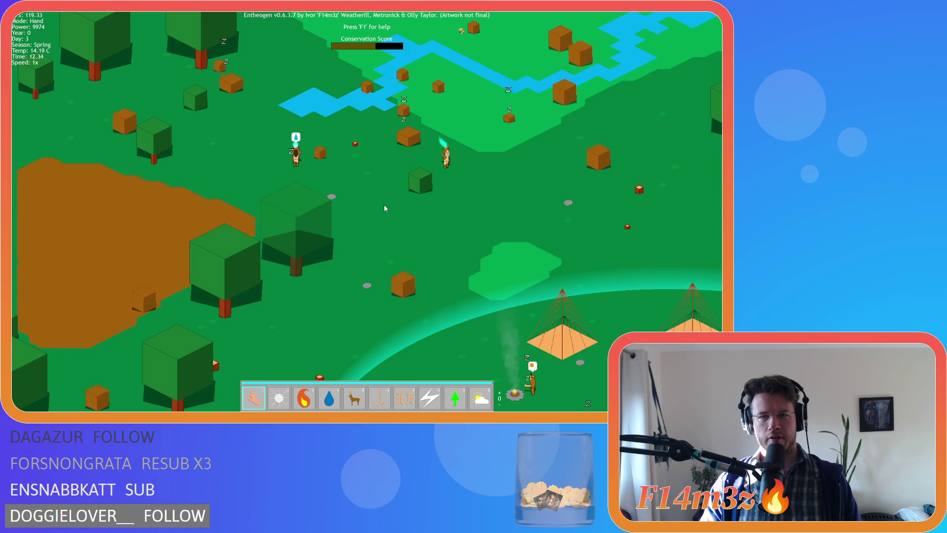
pyautogui.press('Up')
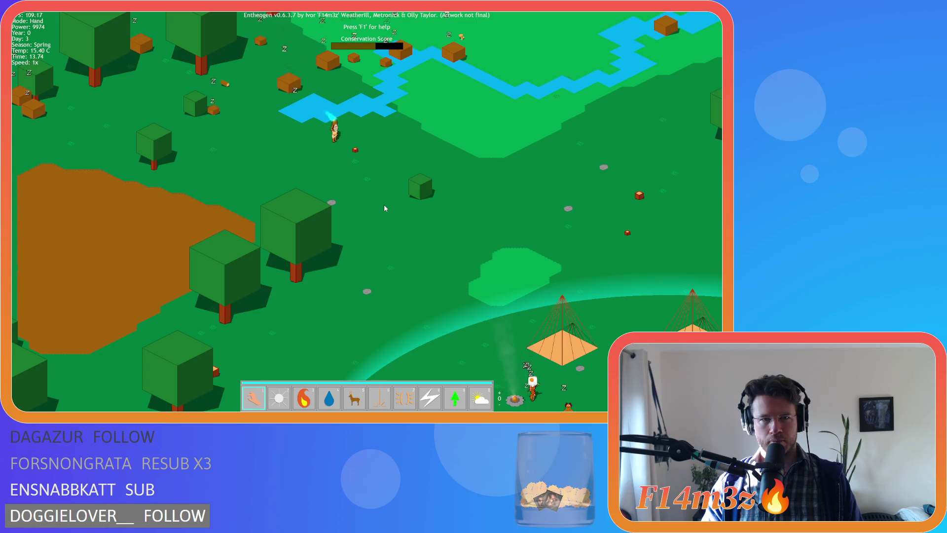
pyautogui.press('d')
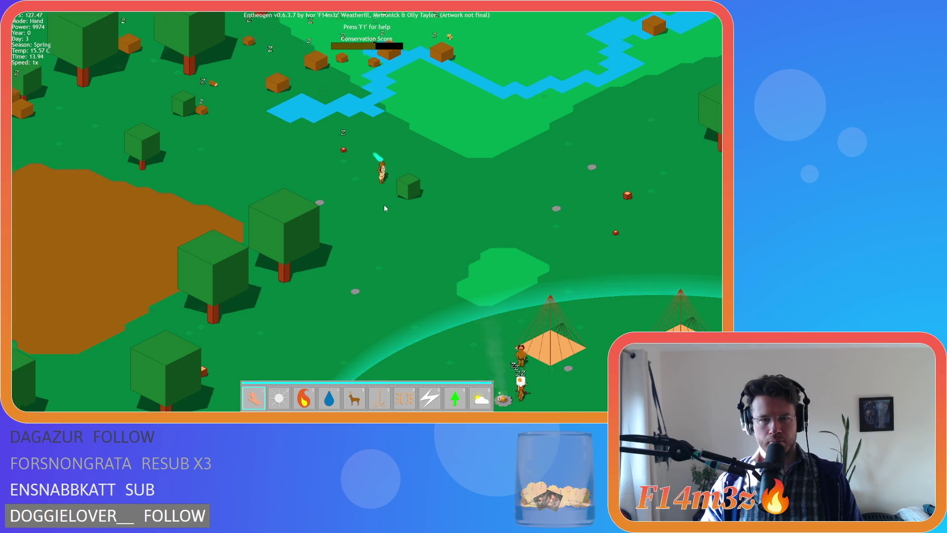
pyautogui.press('d')
pyautogui.press('s')
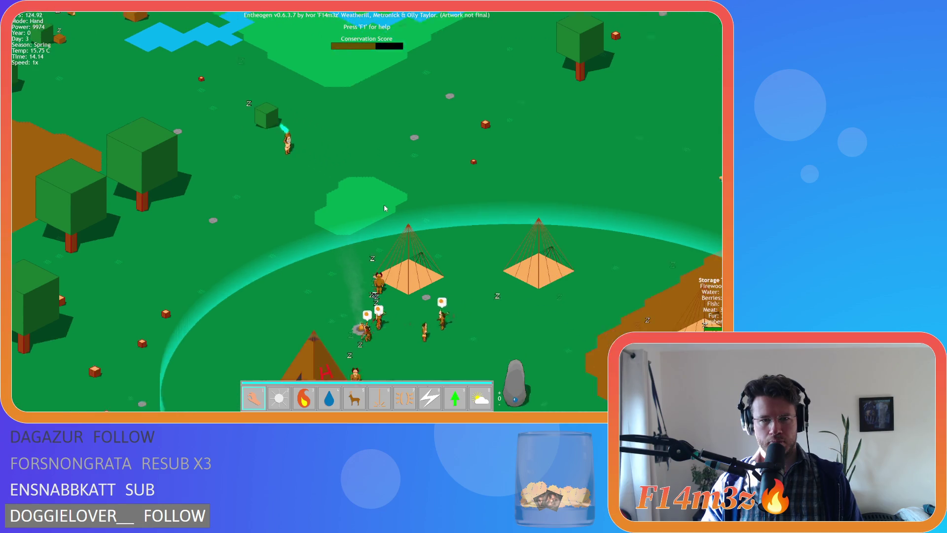
pyautogui.press('d')
pyautogui.press('s')
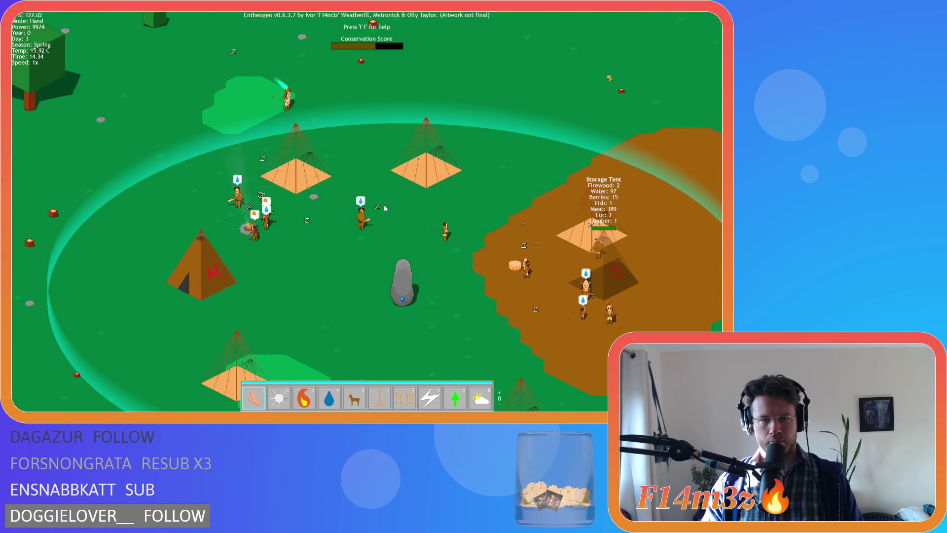
pyautogui.press('d')
pyautogui.press('s')
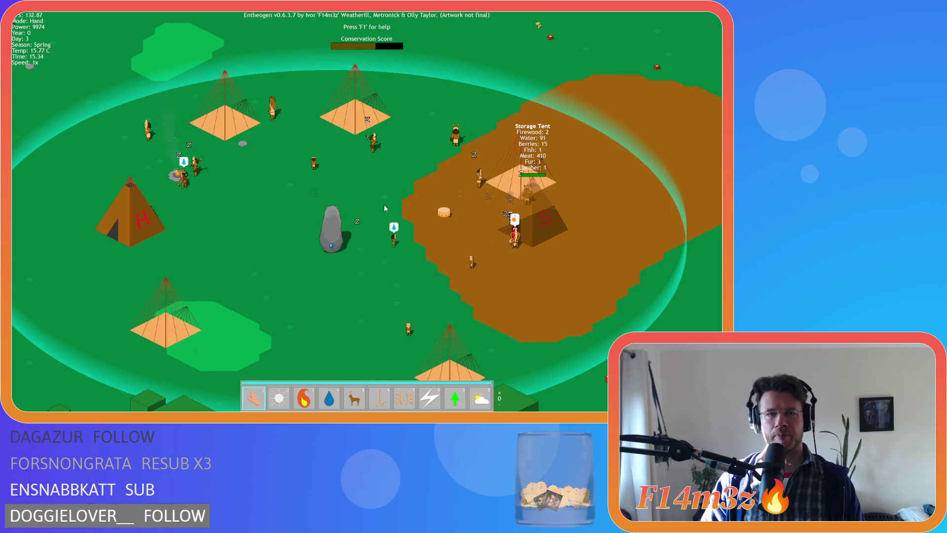
# - Follow a villager north toward the river, then recentre and zoom on the camp with the burning H tent
pyautogui.press('w')
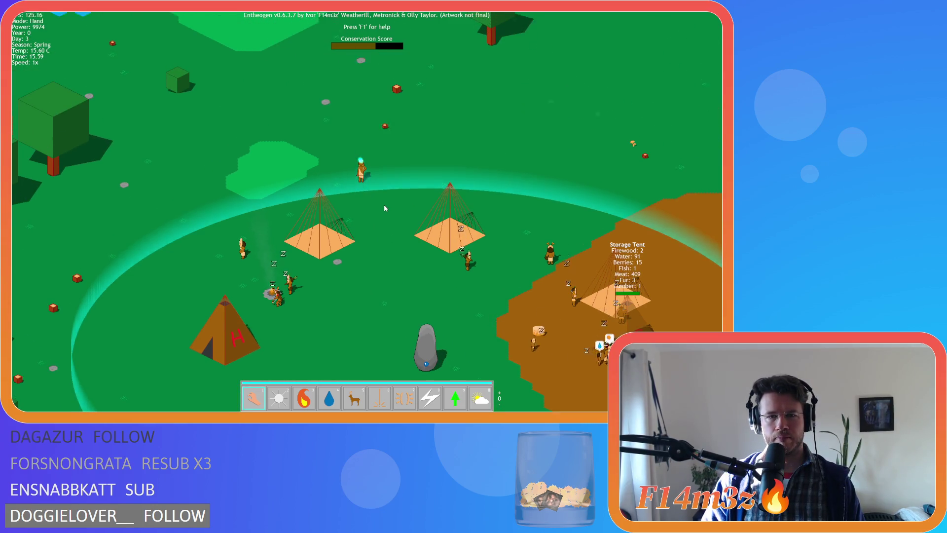
pyautogui.press('w')
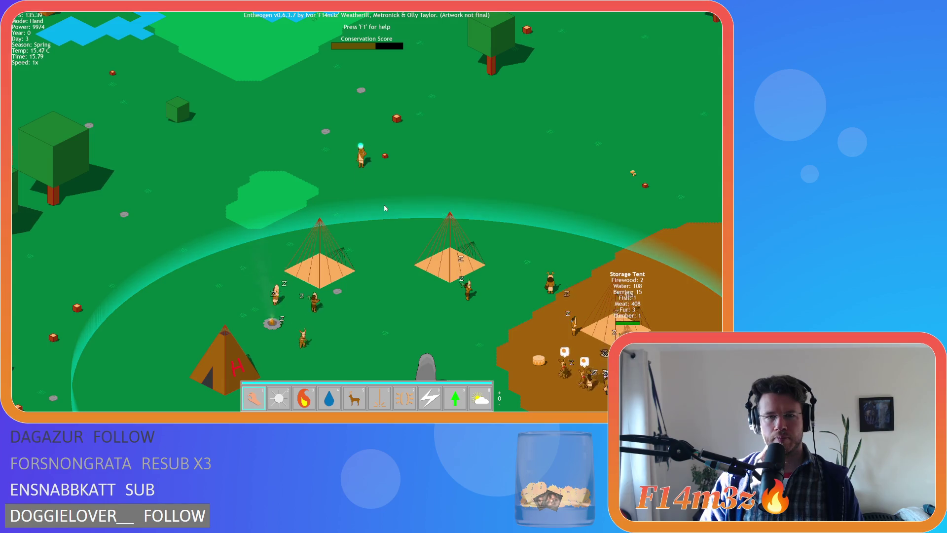
pyautogui.press('w')
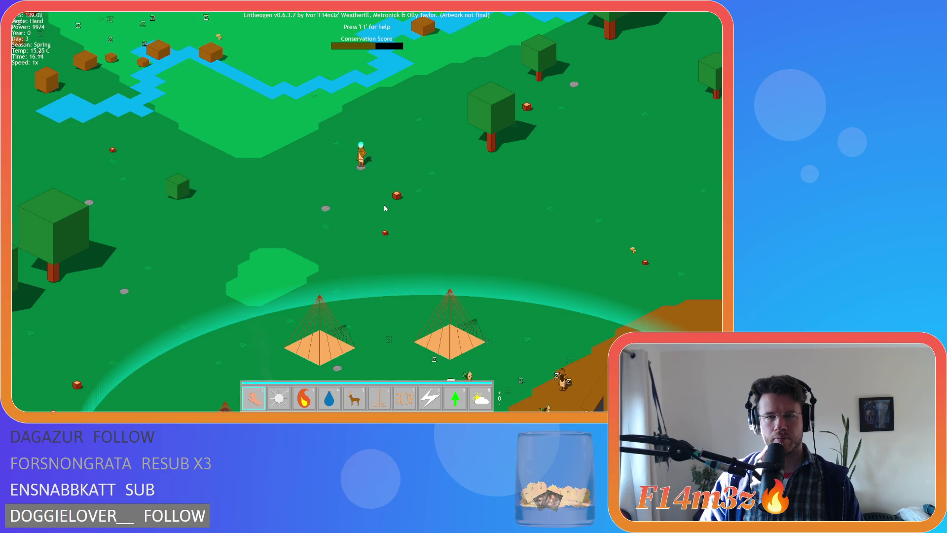
pyautogui.press('w')
pyautogui.press('w')
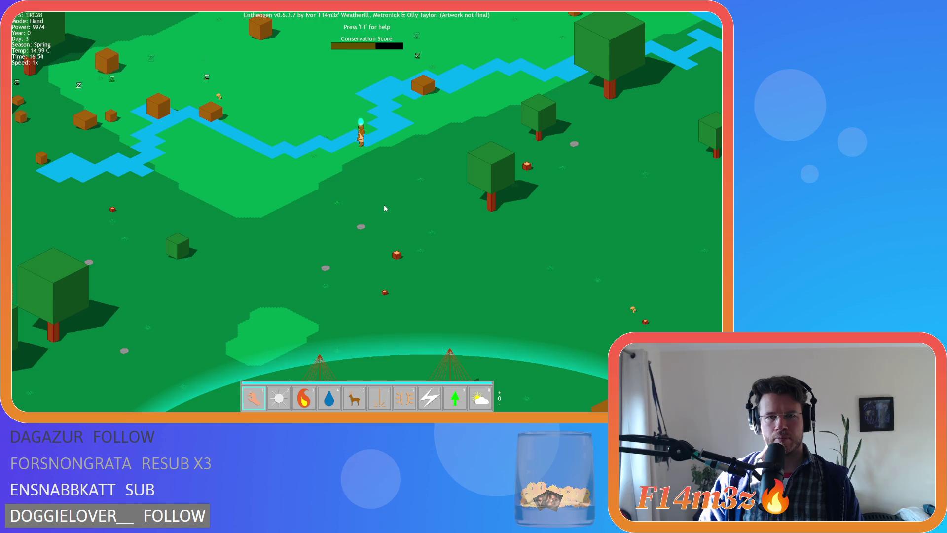
pyautogui.press('s')
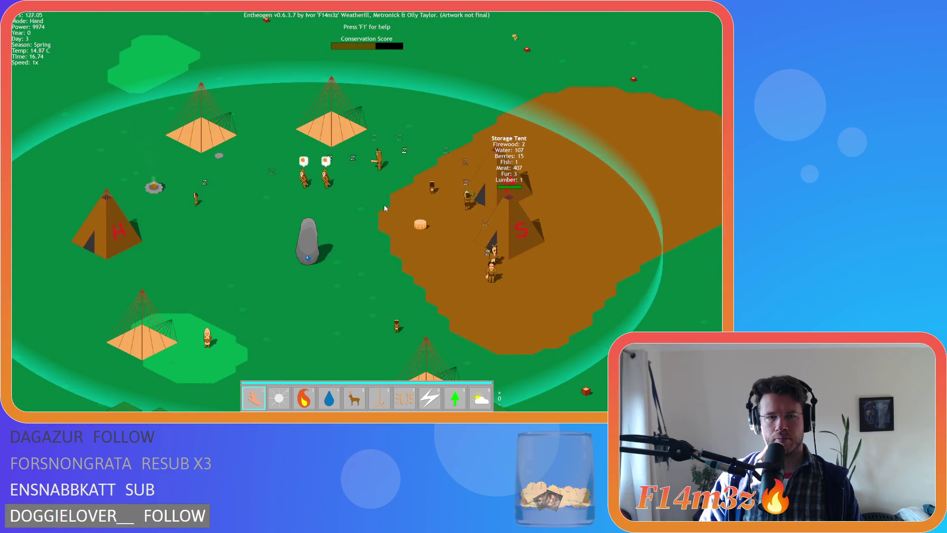
pyautogui.press('s')
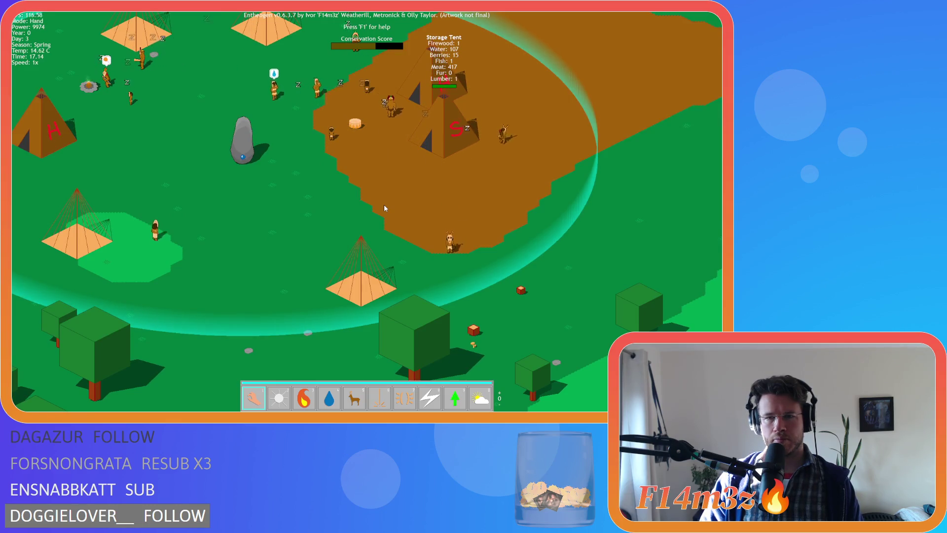
pyautogui.press('d')
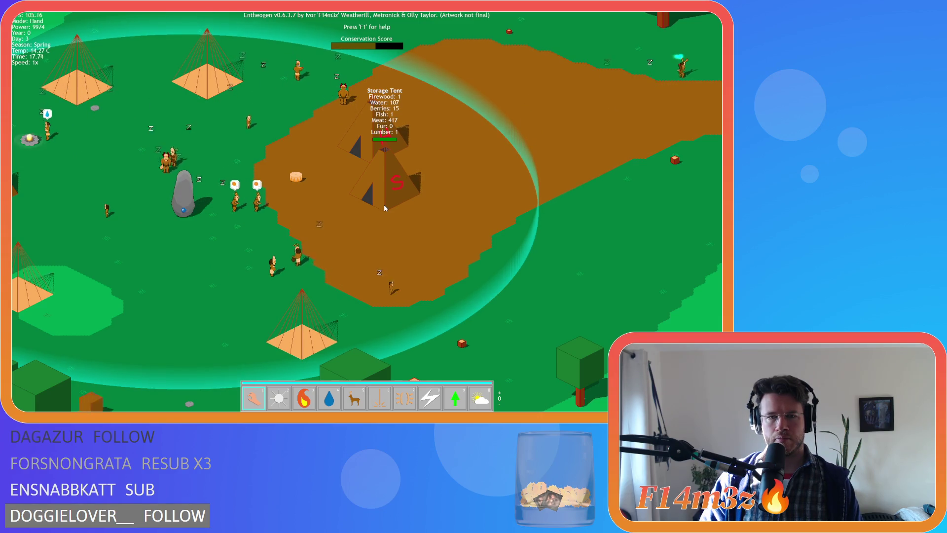
pyautogui.press('a')
pyautogui.press('a')
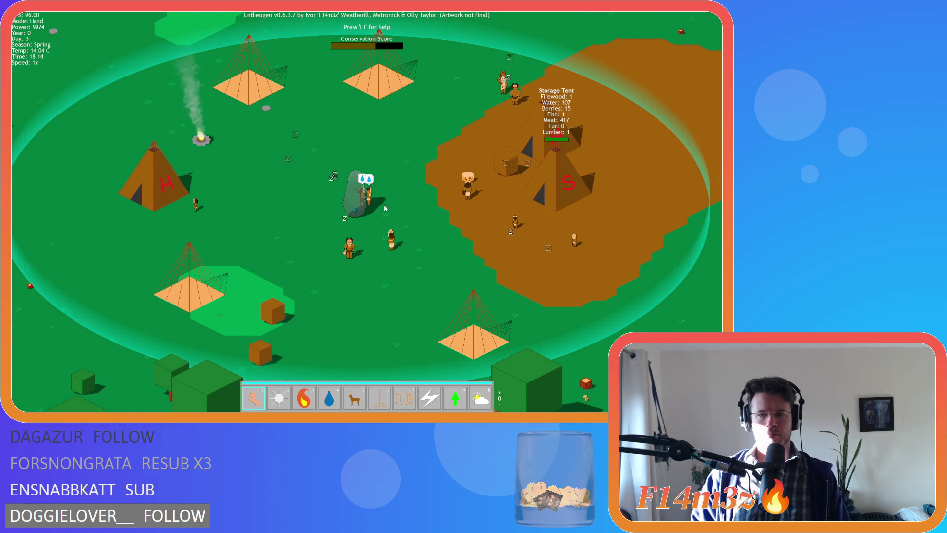
pyautogui.scroll(-5, 386, 209)
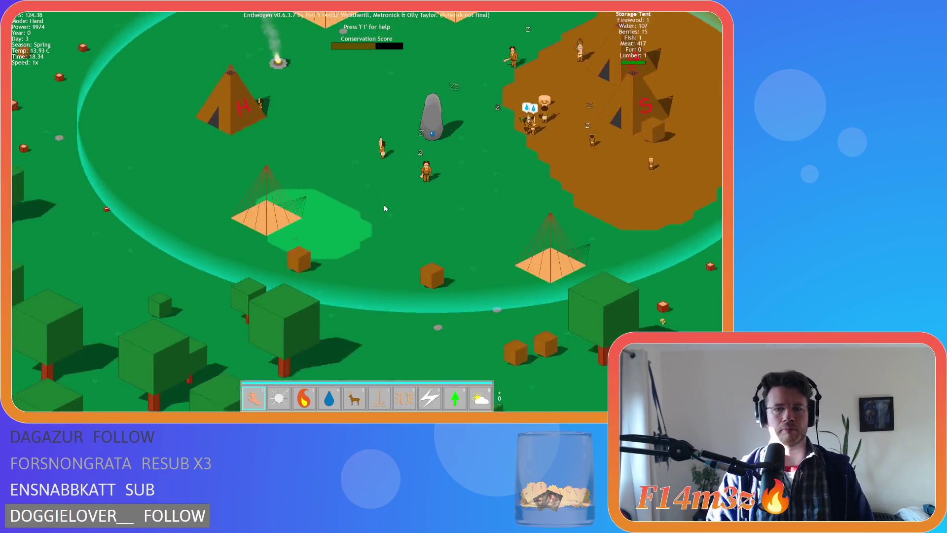
pyautogui.press('s')
pyautogui.press('w')
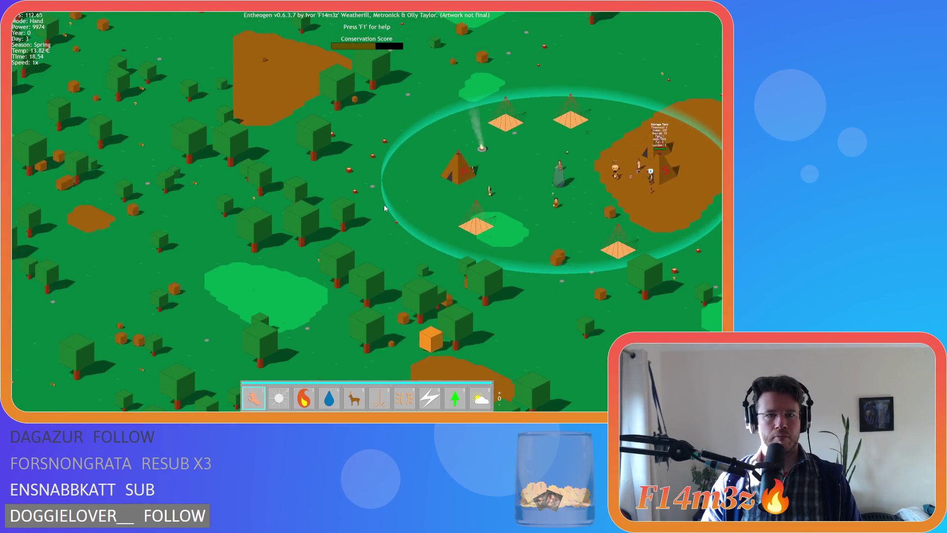
pyautogui.scroll(5, 385, 208)
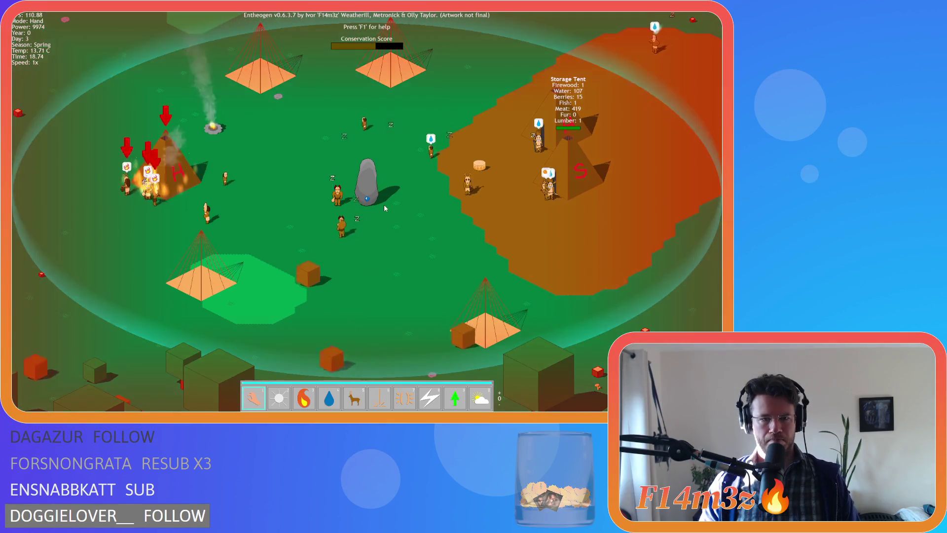
pyautogui.press('a')
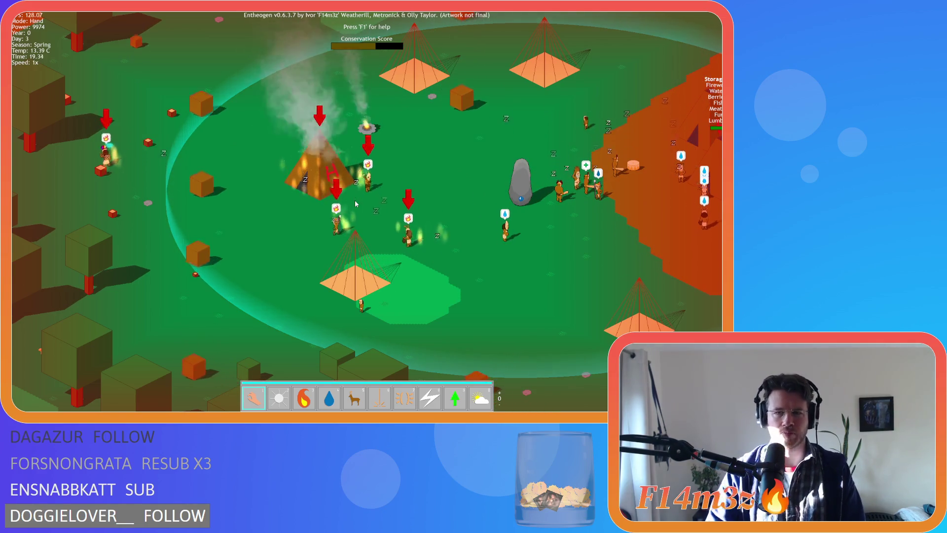
pyautogui.press('d')
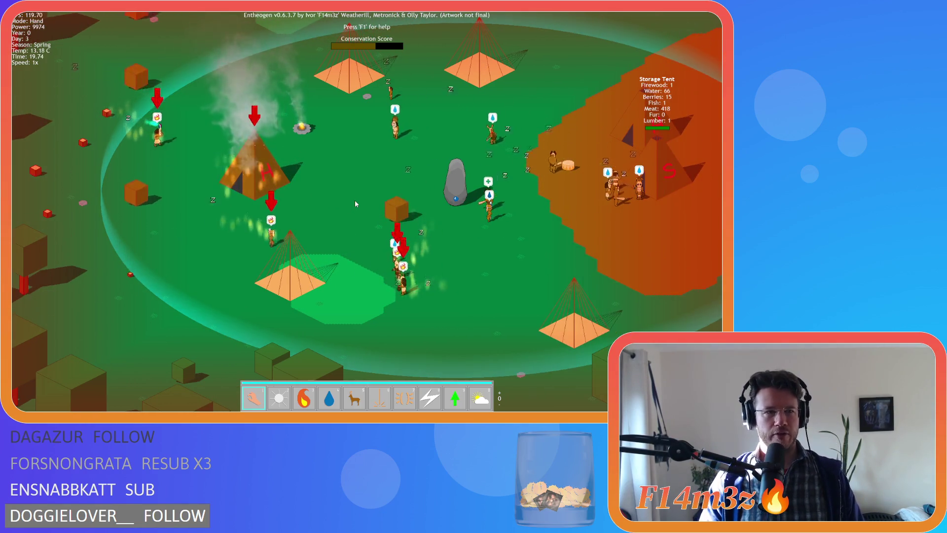
pyautogui.press('t')
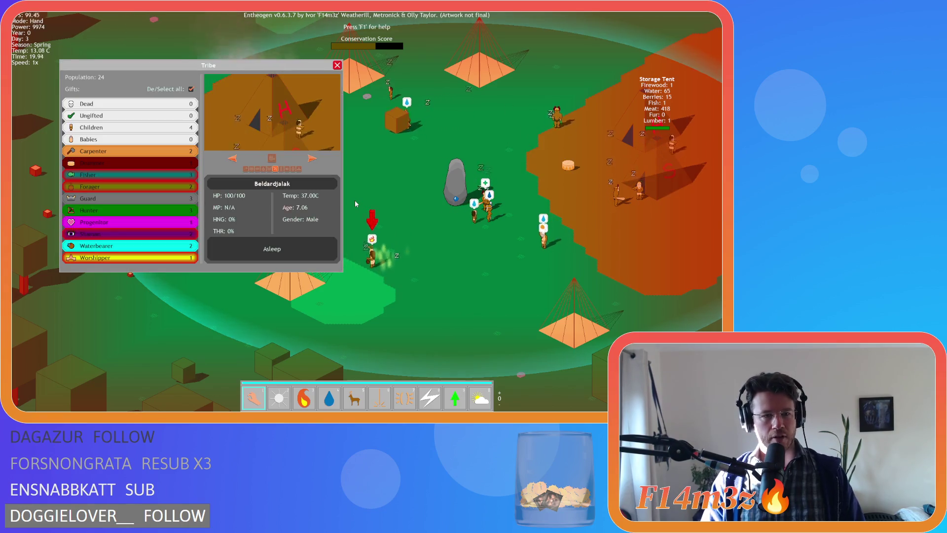
pyautogui.press('t')
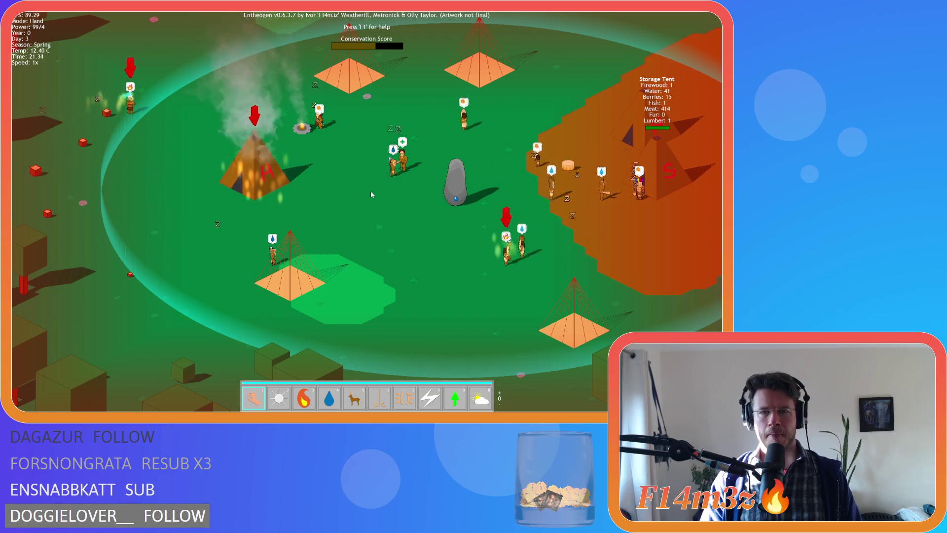
# - Open a villager's tribe overview, then close it again
pyautogui.scroll(3, 390, 193)
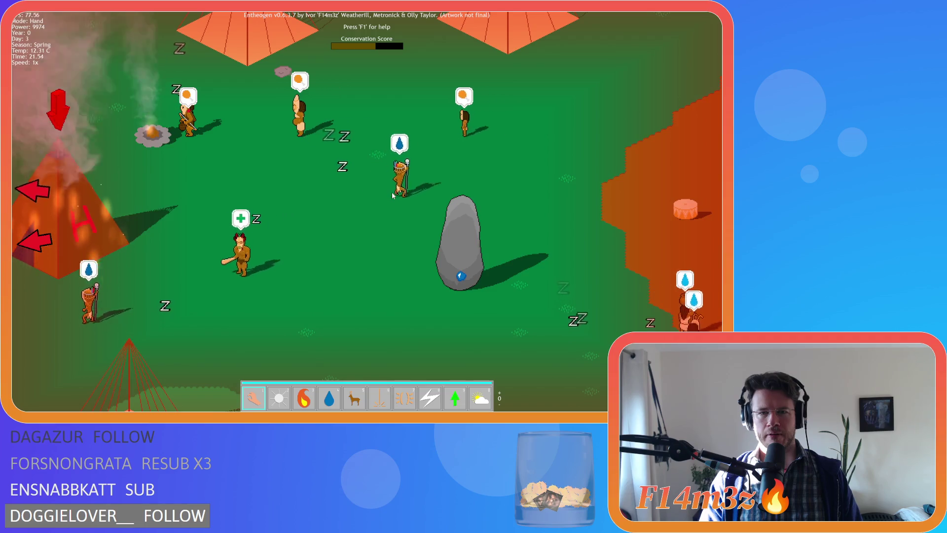
pyautogui.scroll(-3, 499, 133)
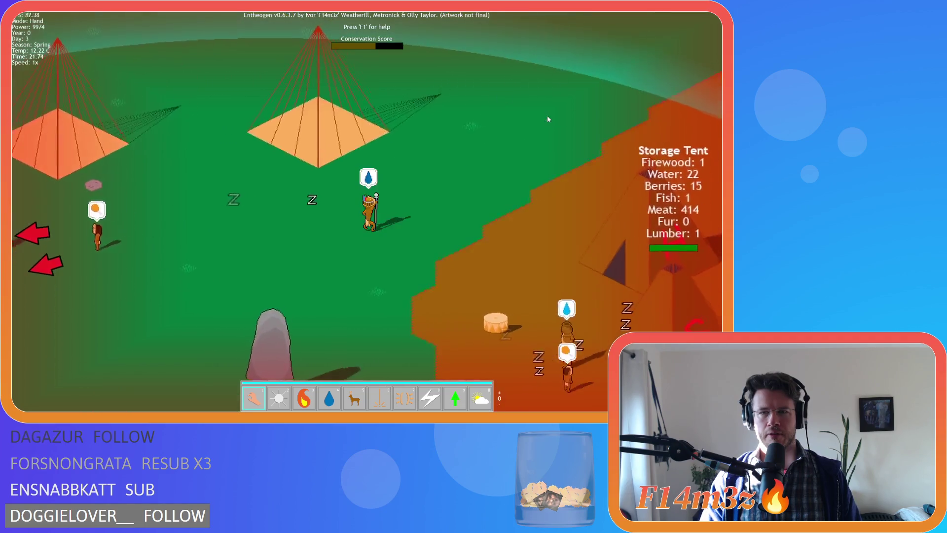
pyautogui.click(375, 208)
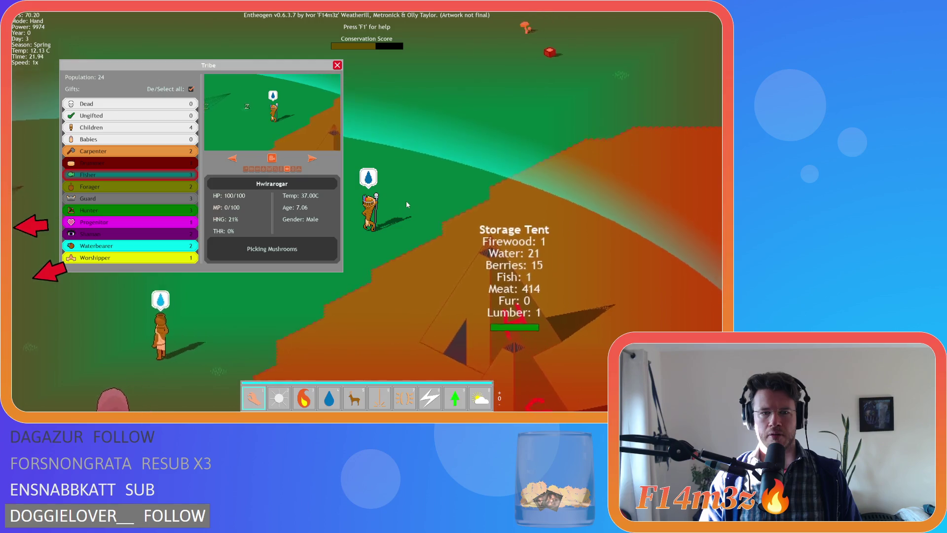
pyautogui.scroll(-3, 407, 206)
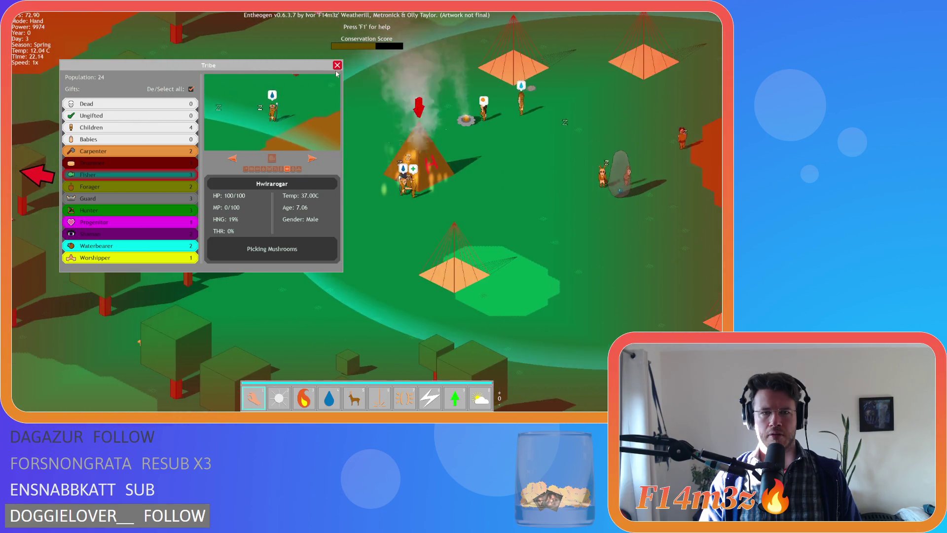
pyautogui.click(337, 65)
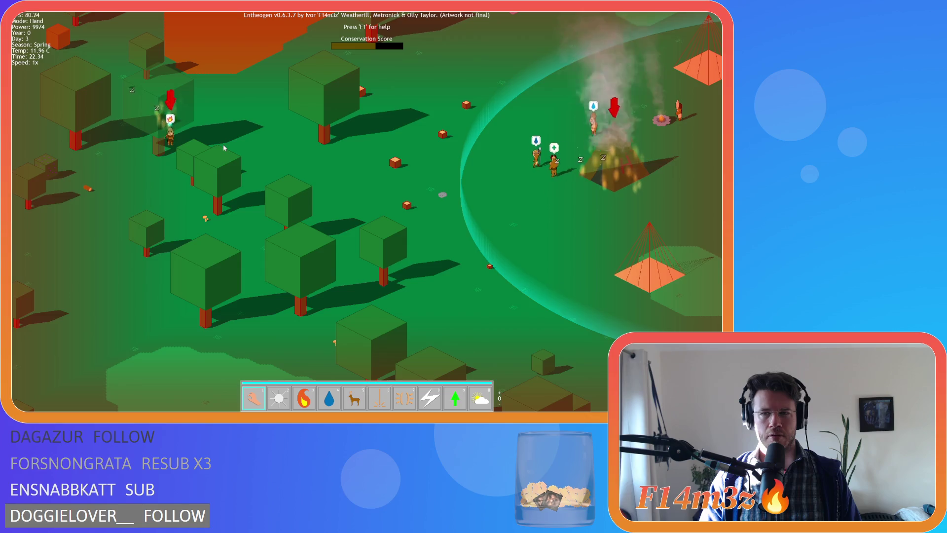
# - Pan across the forest beside the burning camp and open a forest villager's tribe details
pyautogui.press('d')
pyautogui.press('d')
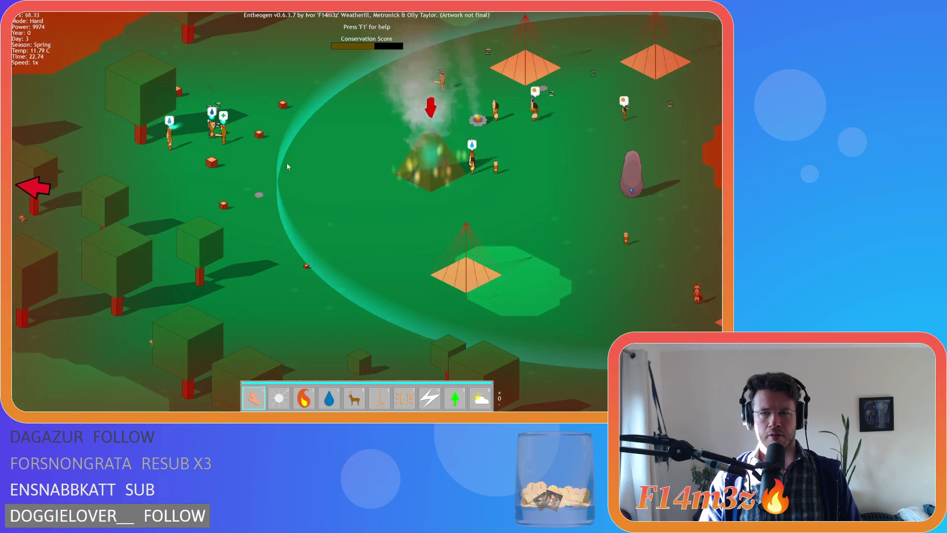
pyautogui.press('a')
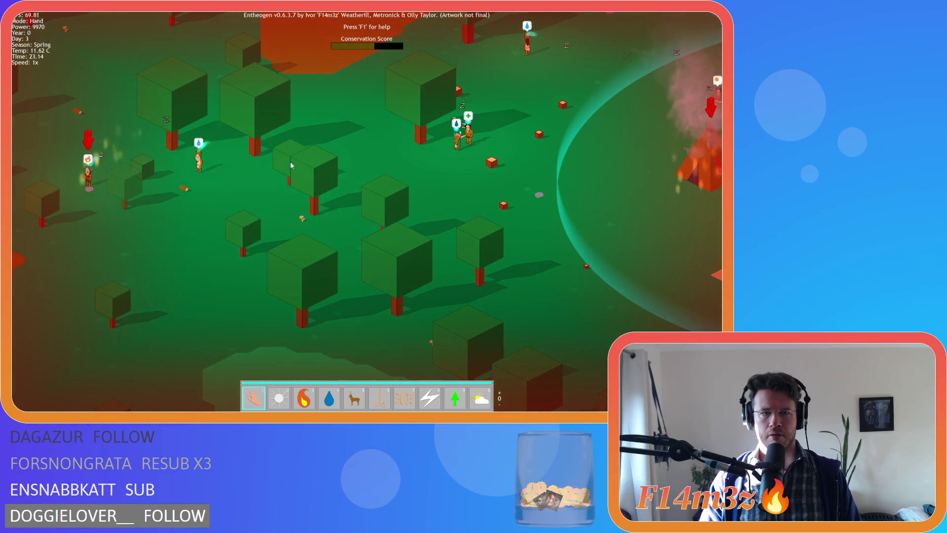
pyautogui.press('a')
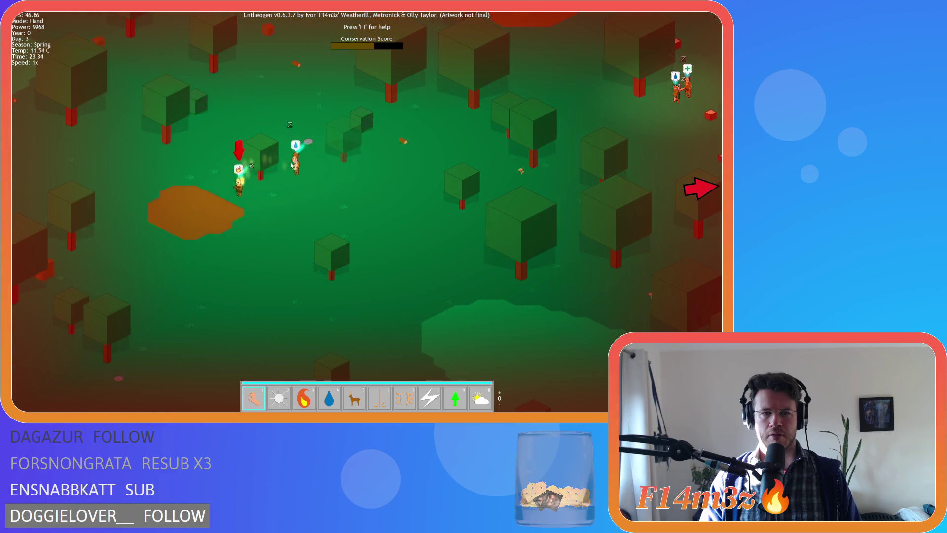
pyautogui.press('d')
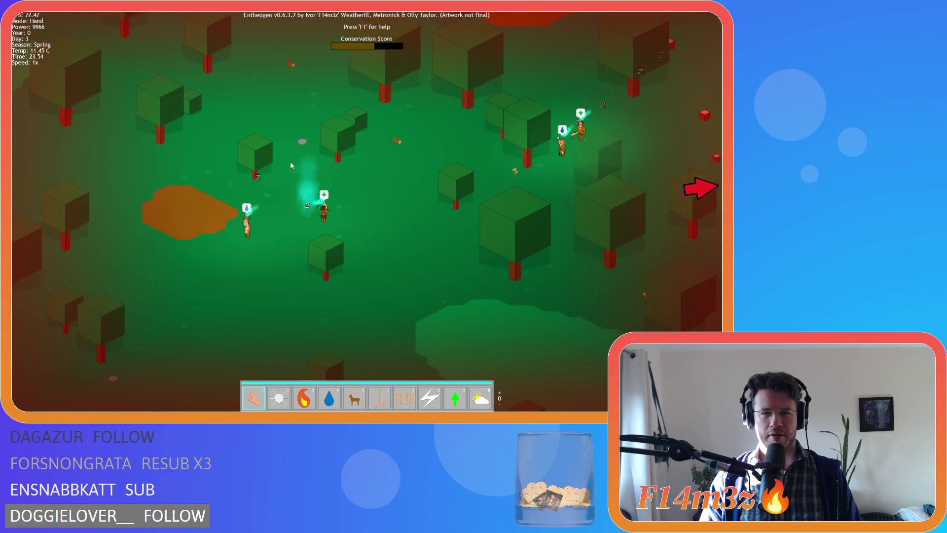
pyautogui.press('d')
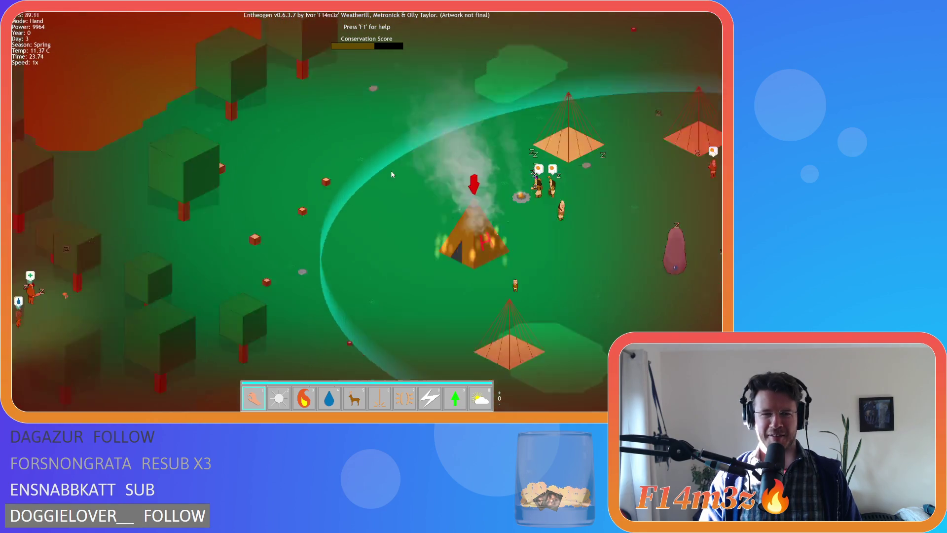
pyautogui.press('a')
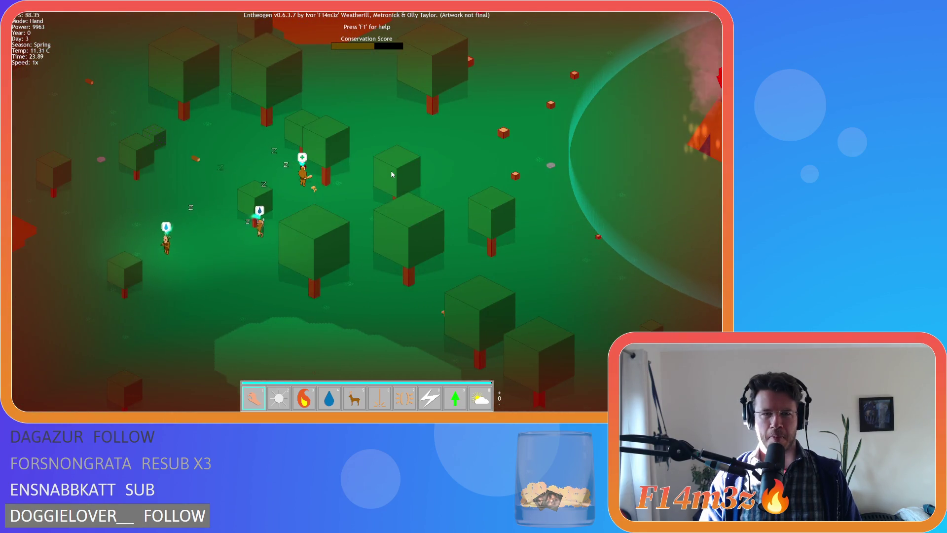
pyautogui.press('d')
pyautogui.press('w')
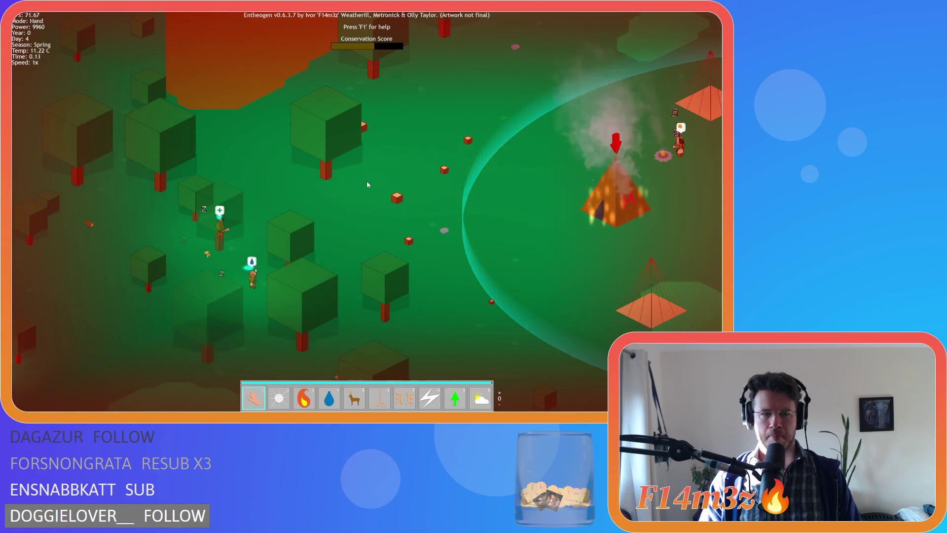
pyautogui.scroll(3, 366, 180)
pyautogui.click(205, 260)
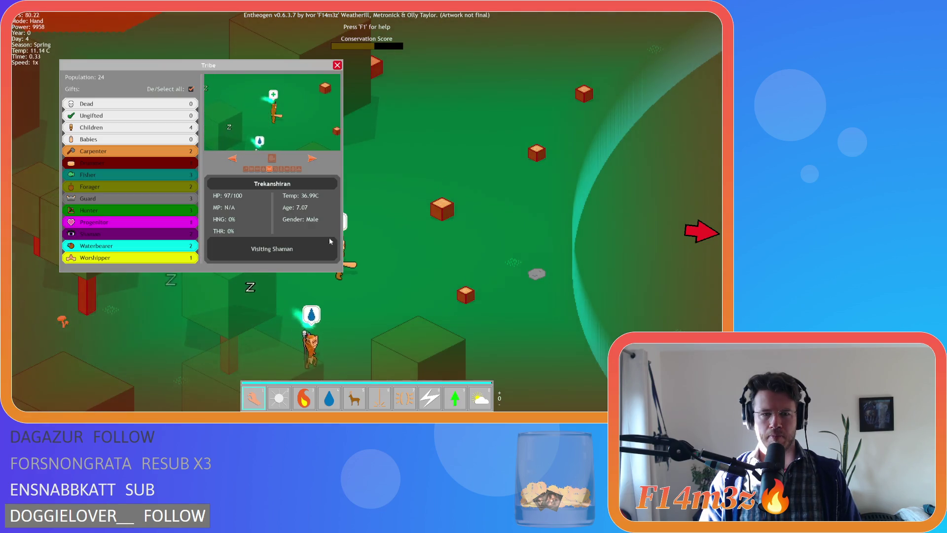
# - Select another villager to show their details in the Tribe overview, then look toward the Storage Tent
pyautogui.press('d')
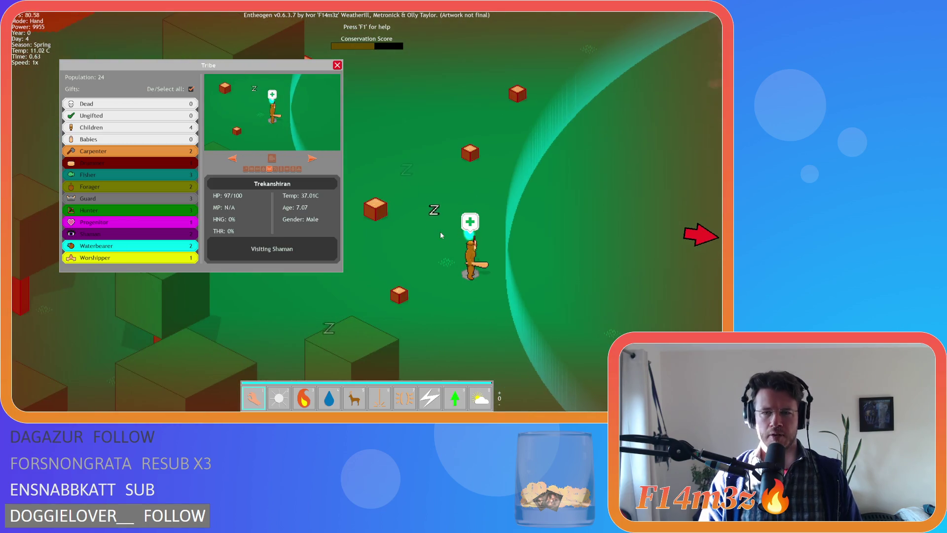
pyautogui.scroll(-3, 440, 235)
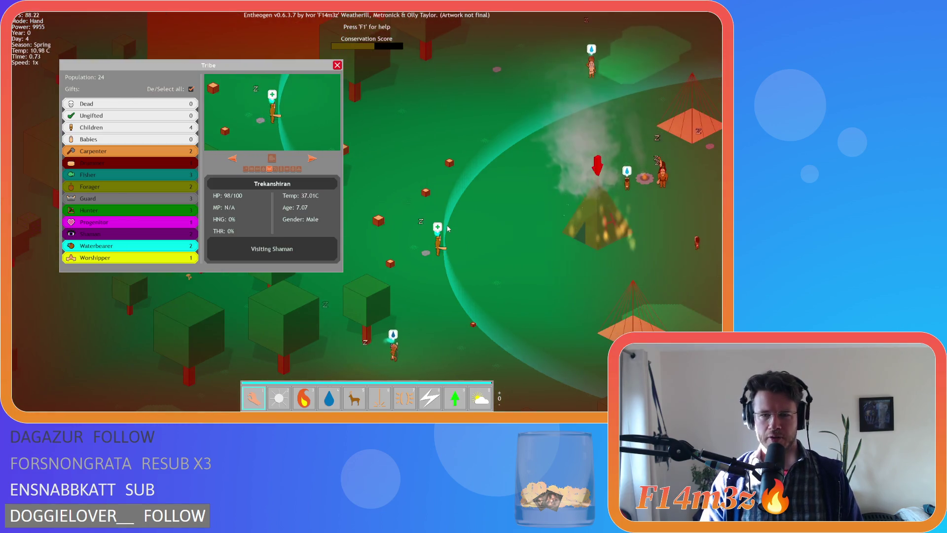
pyautogui.press('s')
pyautogui.press('a')
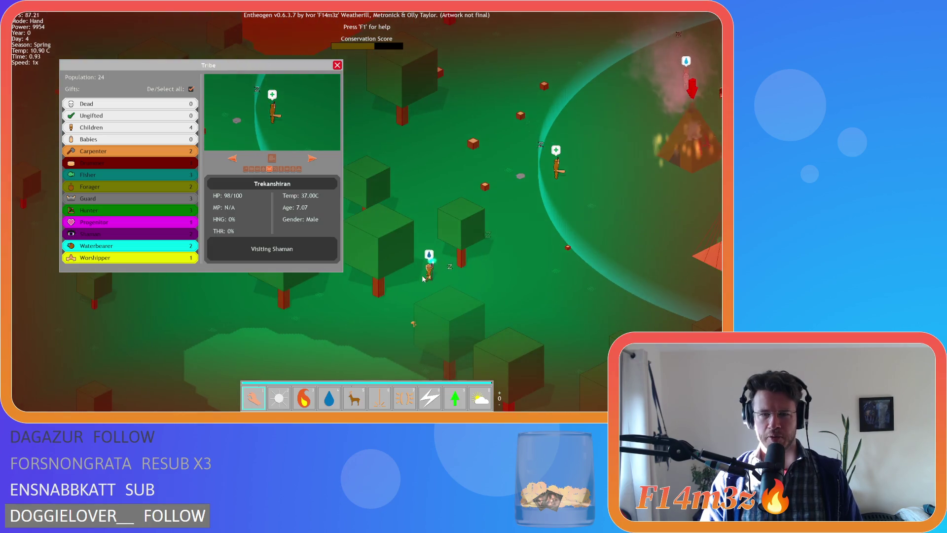
pyautogui.click(401, 265)
pyautogui.press('a')
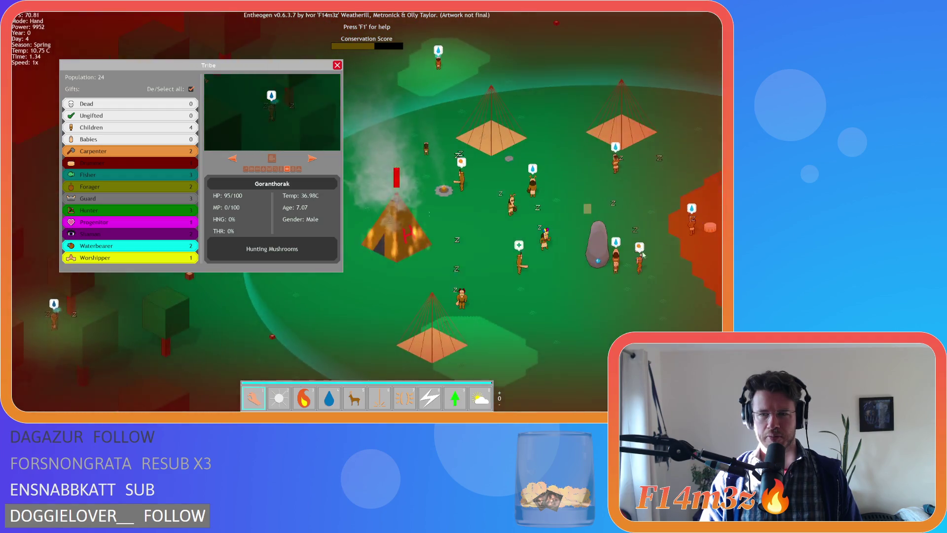
pyautogui.press('d')
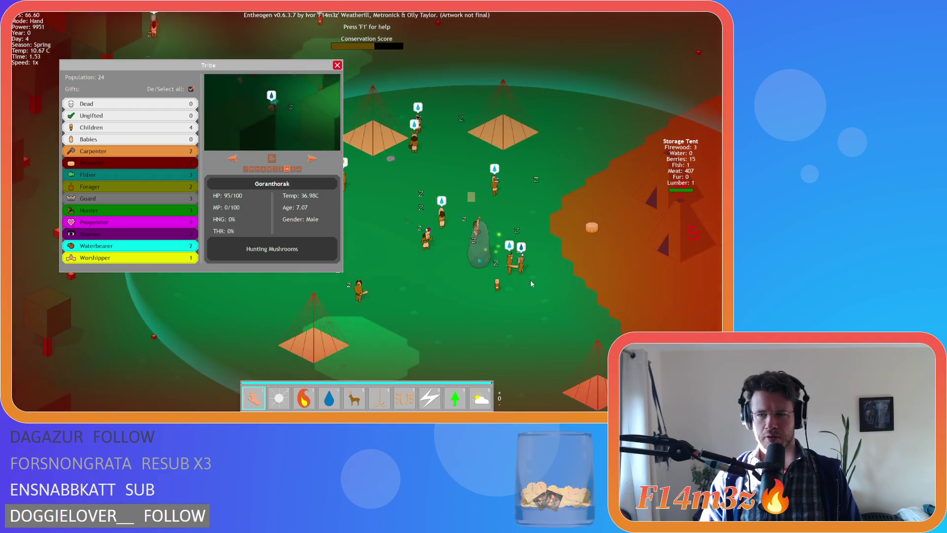
pyautogui.press('a')
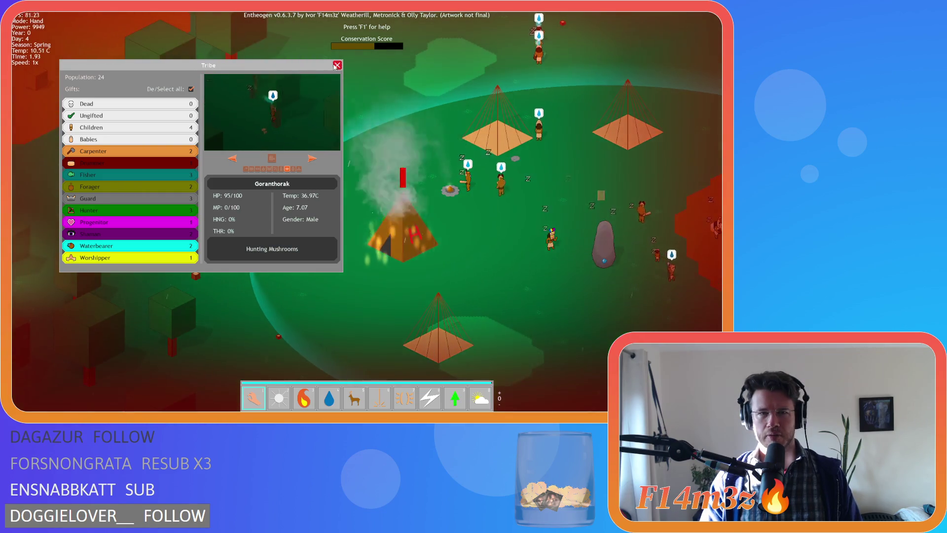
# - Close the Tribe overview and look over the burning Sleeping Tent (8 fur, 0/5 occupants)
pyautogui.click(336, 65)
pyautogui.press('a')
pyautogui.press('w')
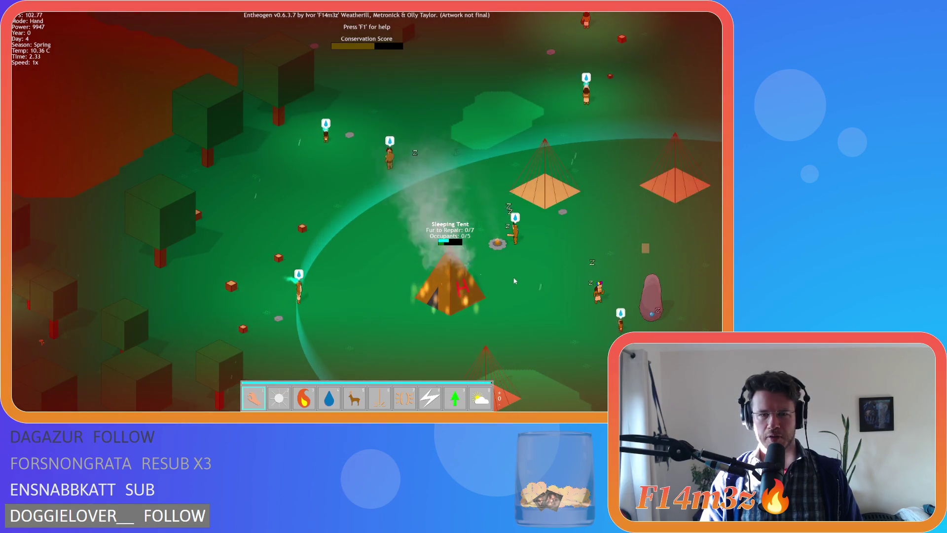
pyautogui.press('d')
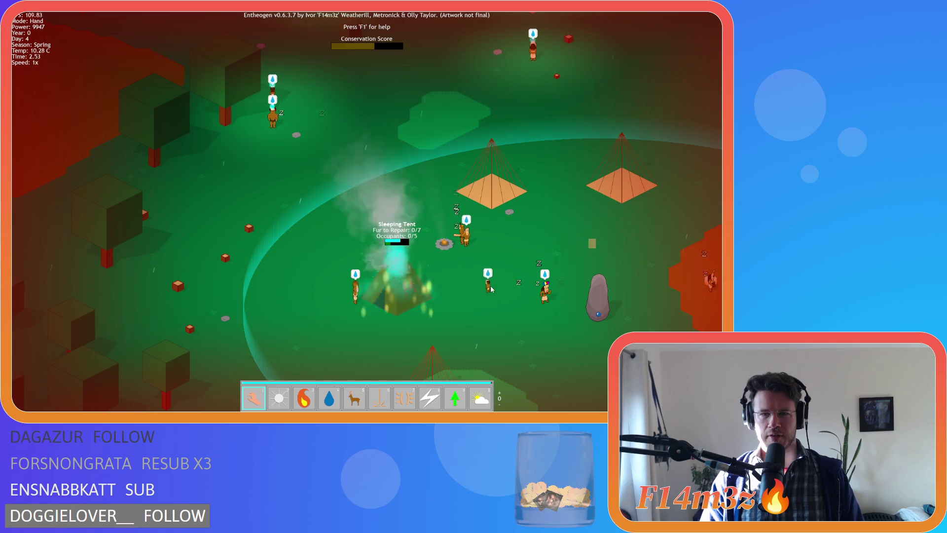
pyautogui.press('d')
pyautogui.press('s')
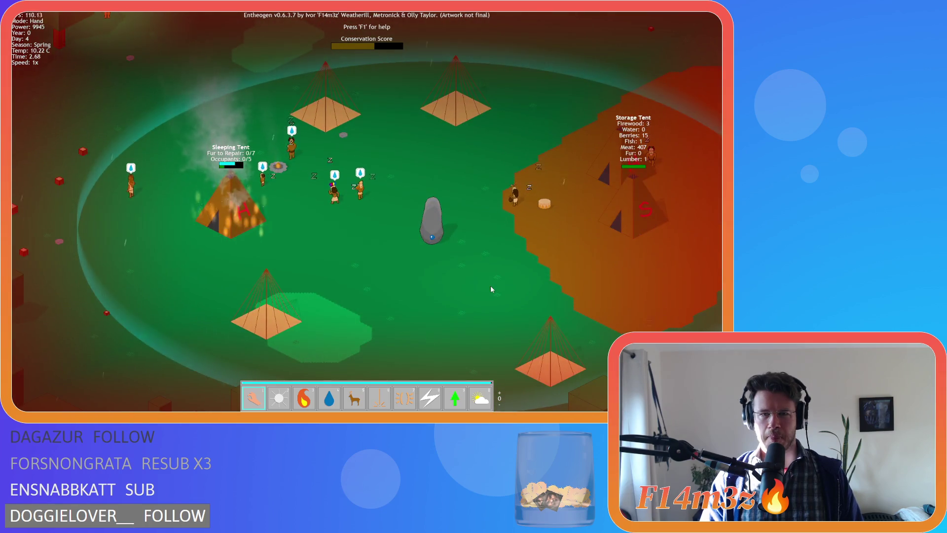
pyautogui.press('a')
pyautogui.press('w')
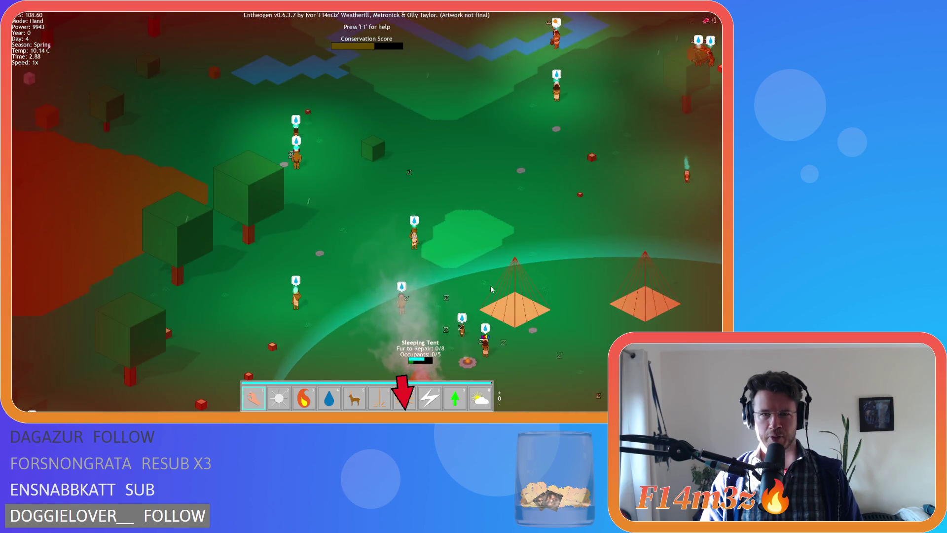
pyautogui.press('s')
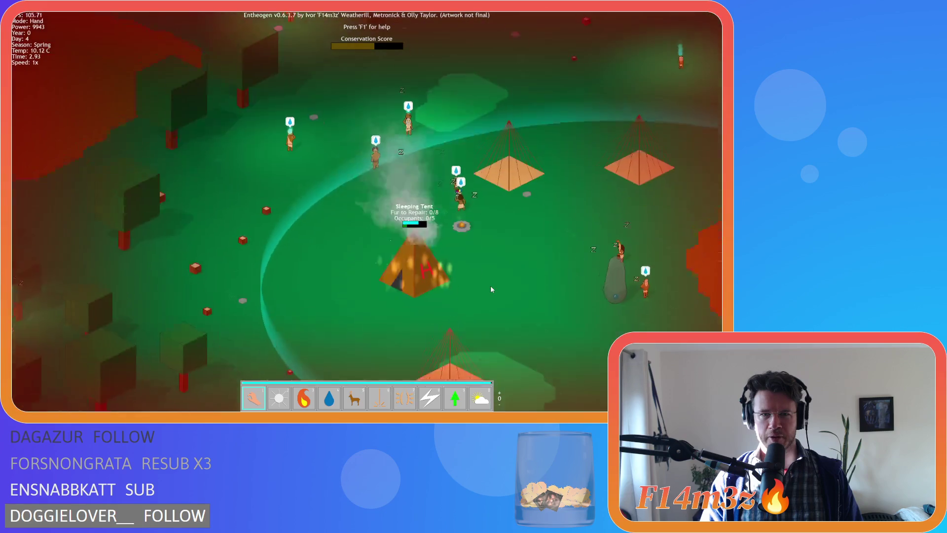
pyautogui.press('d')
pyautogui.press('w')
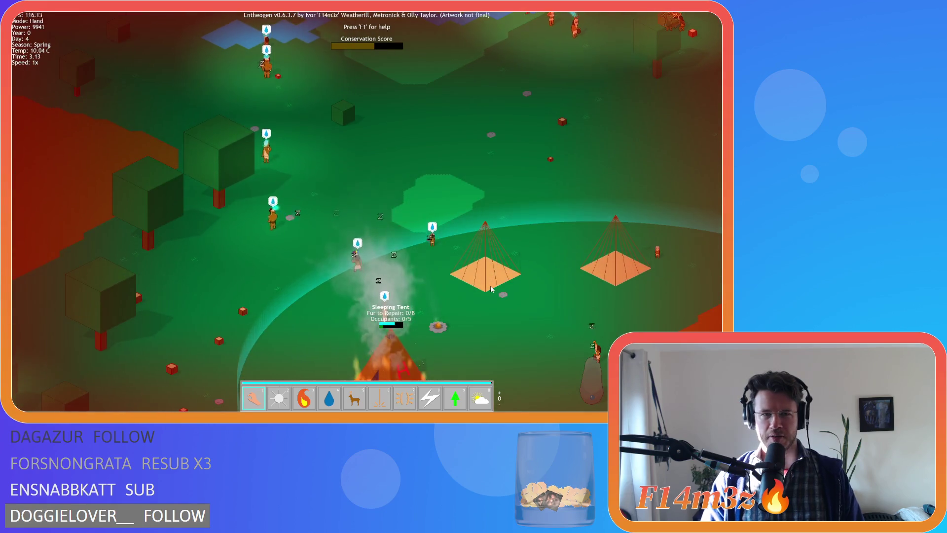
pyautogui.press('s')
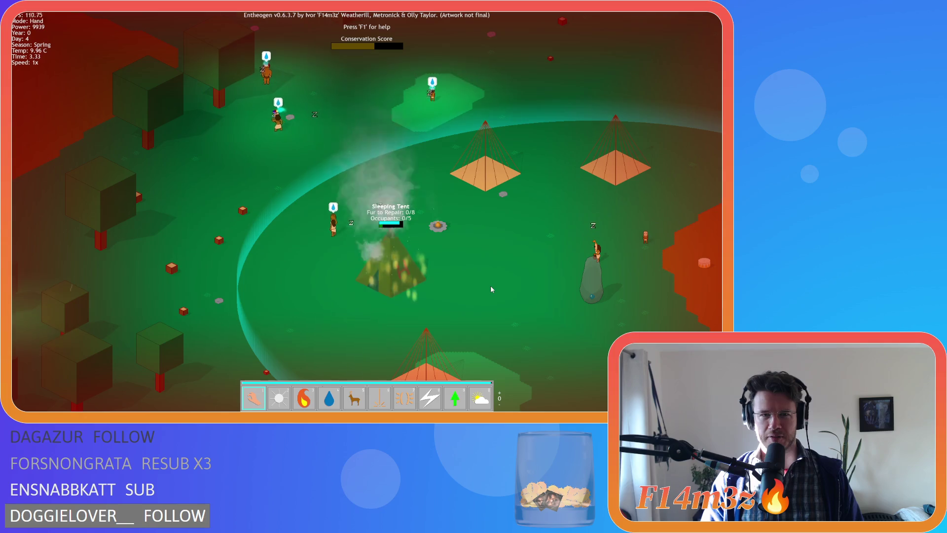
pyautogui.press('w')
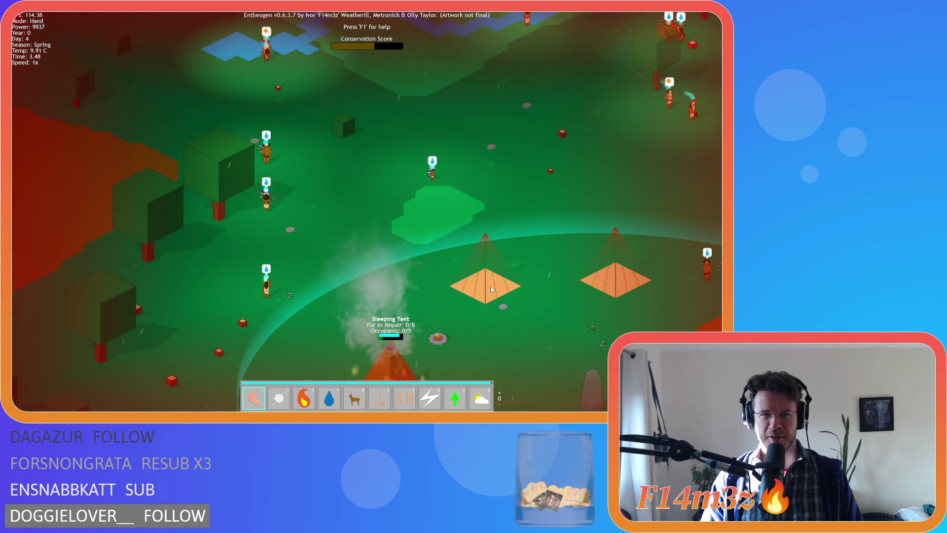
pyautogui.press('s')
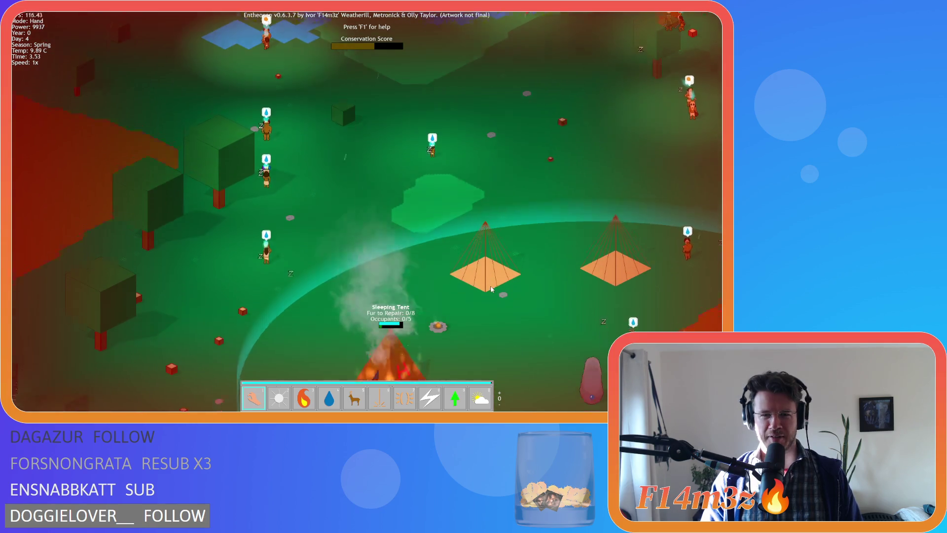
pyautogui.press('w')
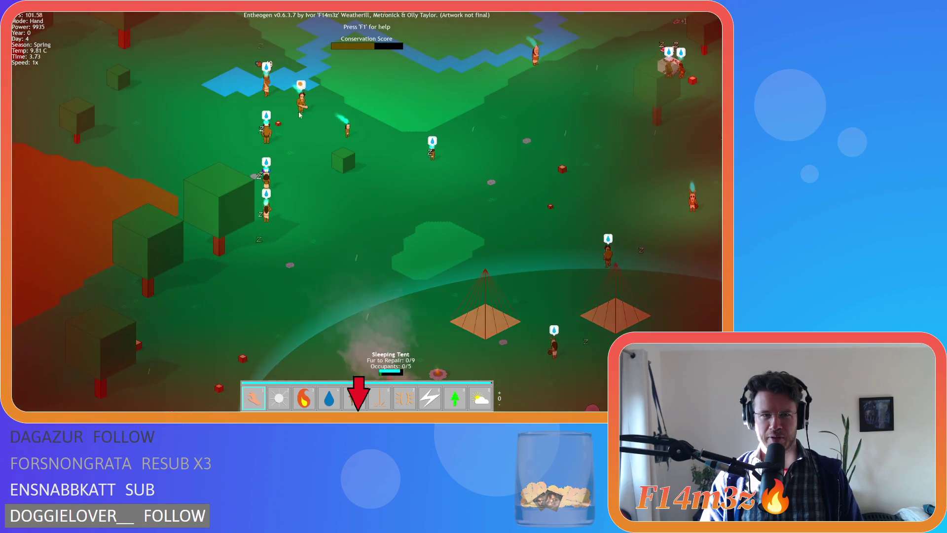
pyautogui.press('s')
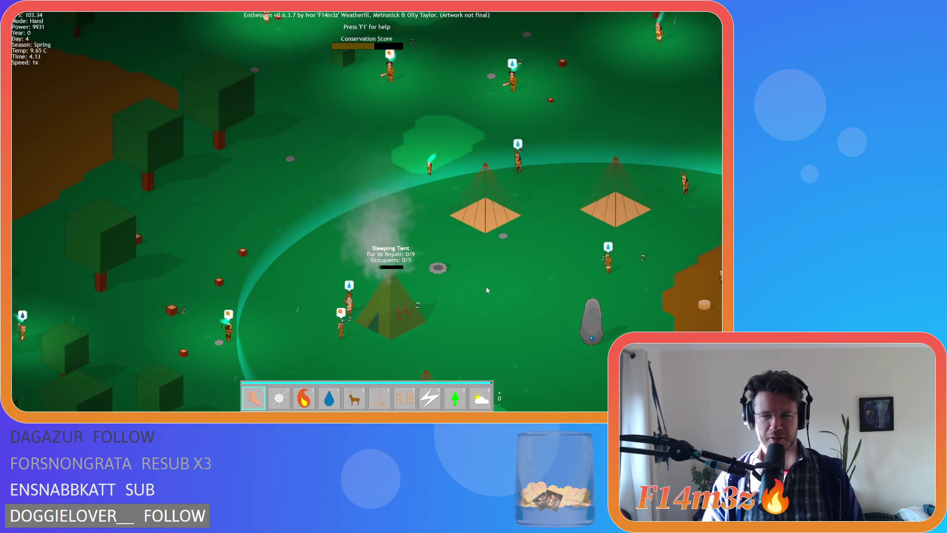
pyautogui.press('s')
pyautogui.press('d')
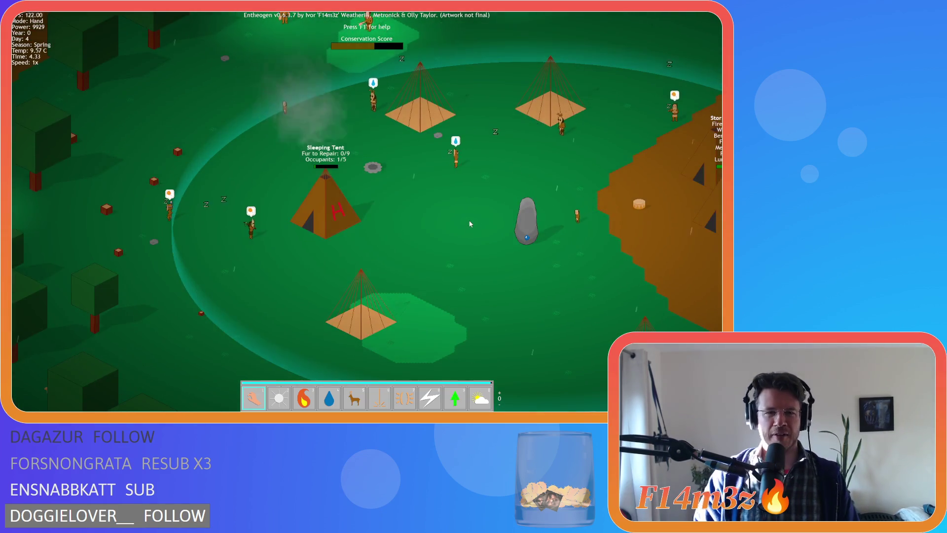
pyautogui.press('w')
pyautogui.press('d')
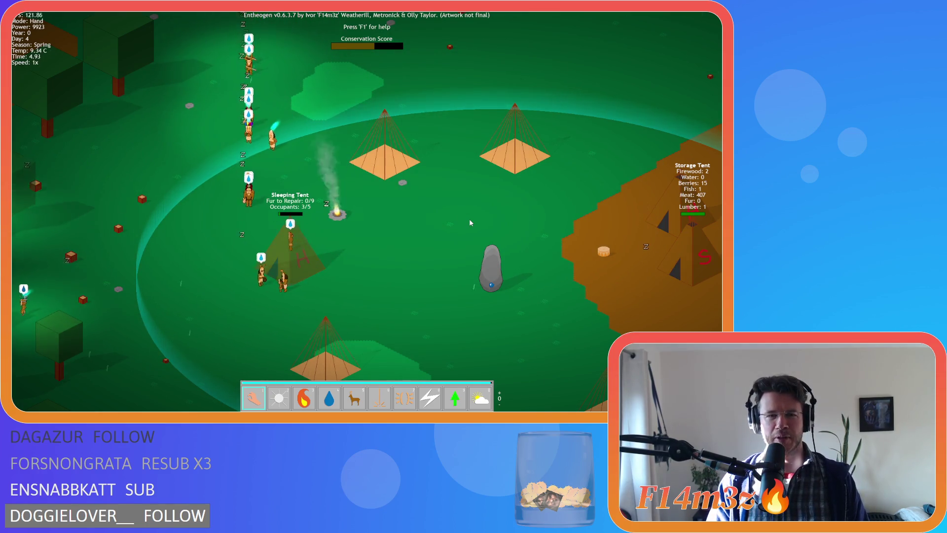
pyautogui.press('a')
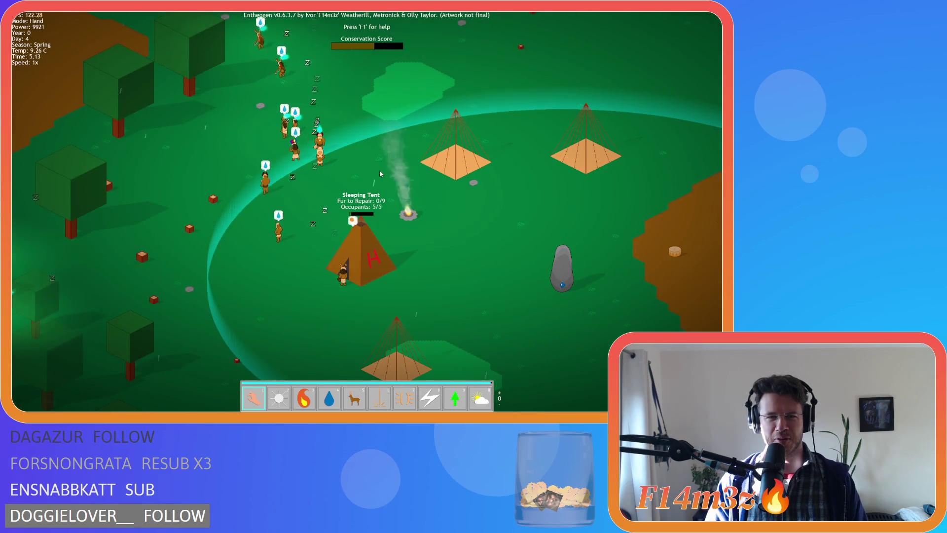
pyautogui.press('a')
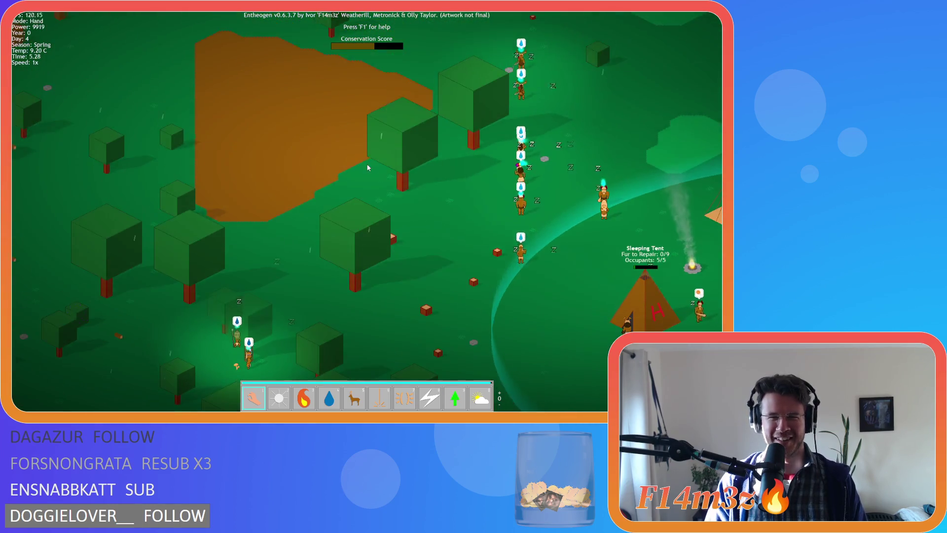
pyautogui.press('s')
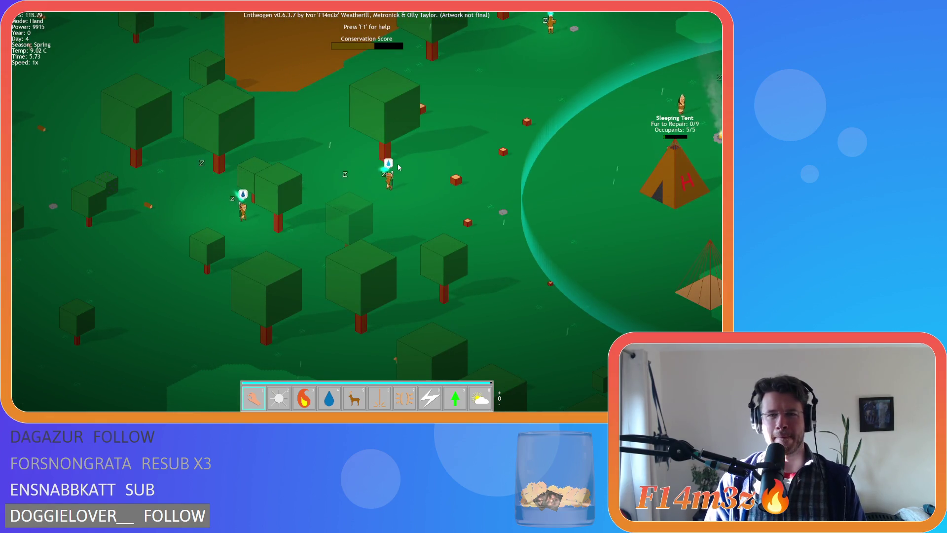
pyautogui.press('d')
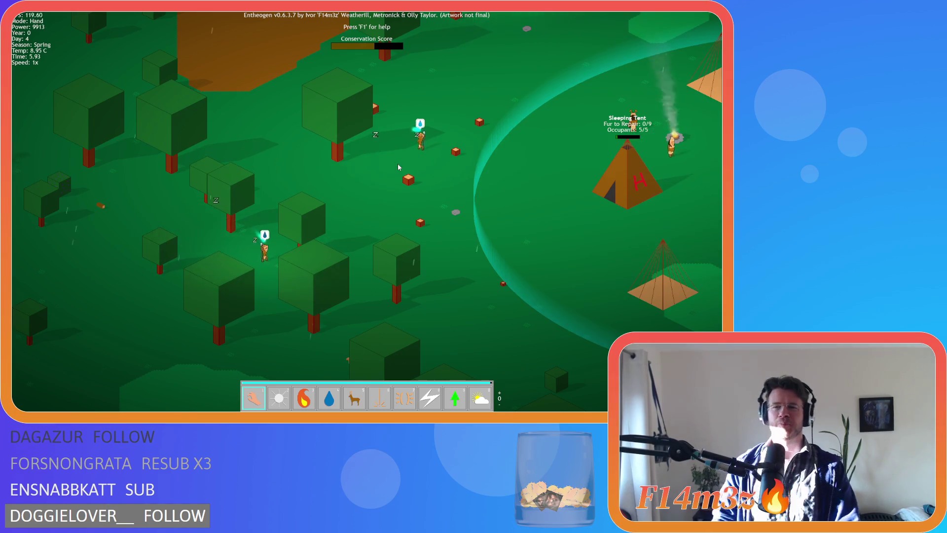
pyautogui.press('d')
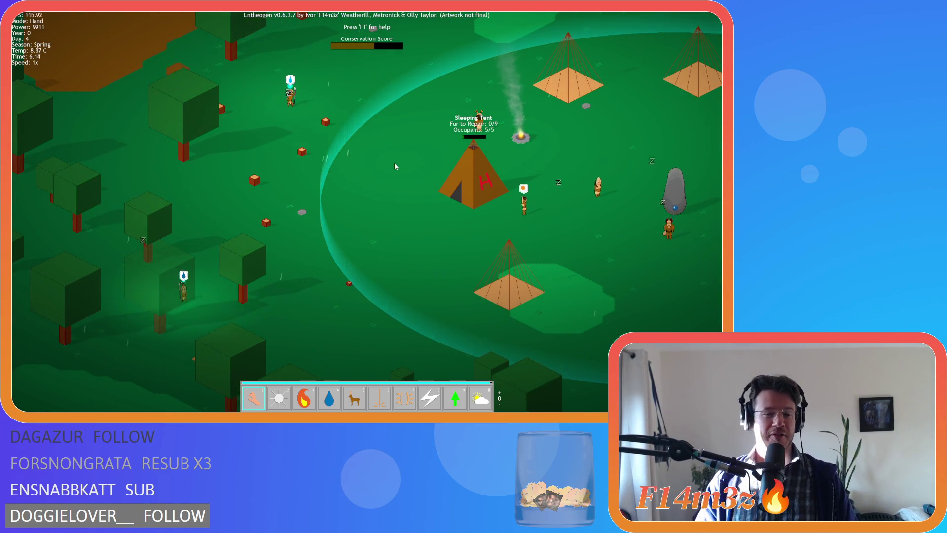
pyautogui.press('s')
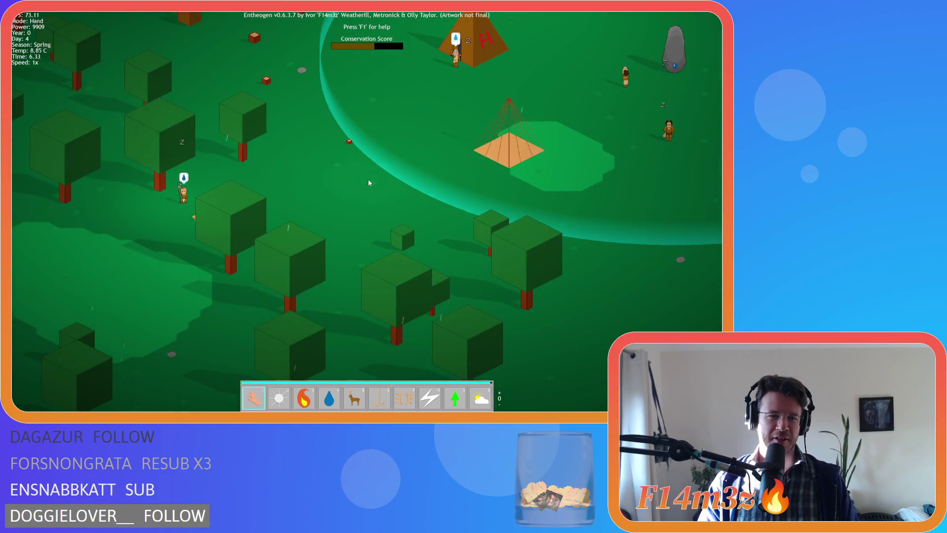
pyautogui.press('w')
pyautogui.press('d')
pyautogui.press('a')
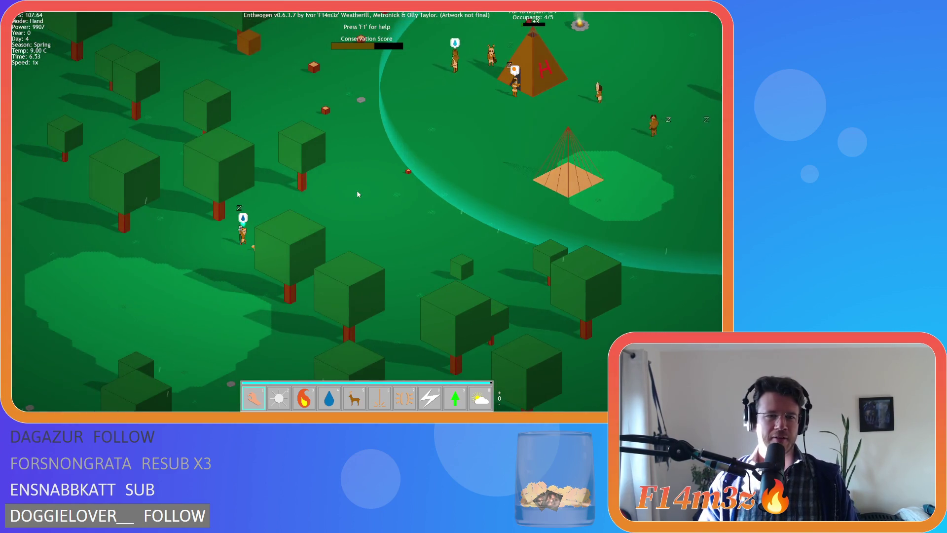
pyautogui.press('w')
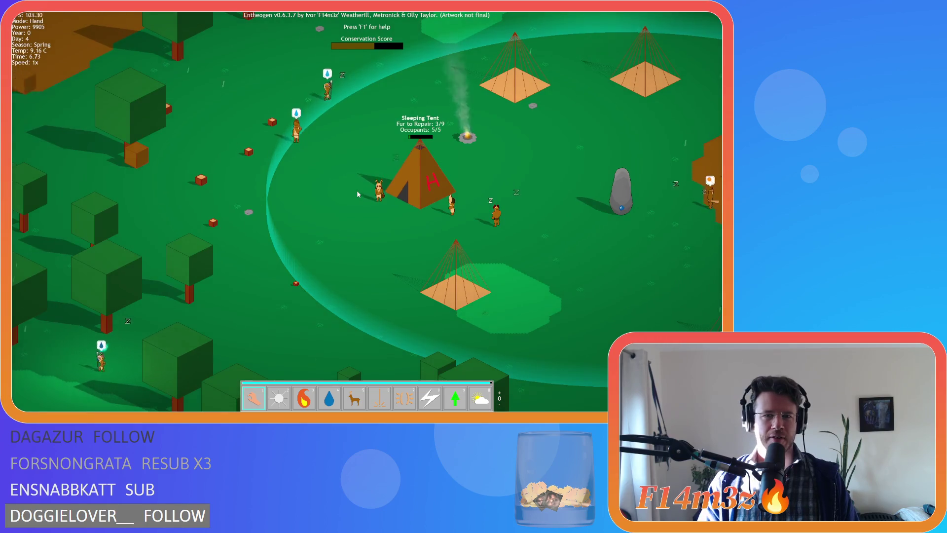
pyautogui.press('a')
pyautogui.press('s')
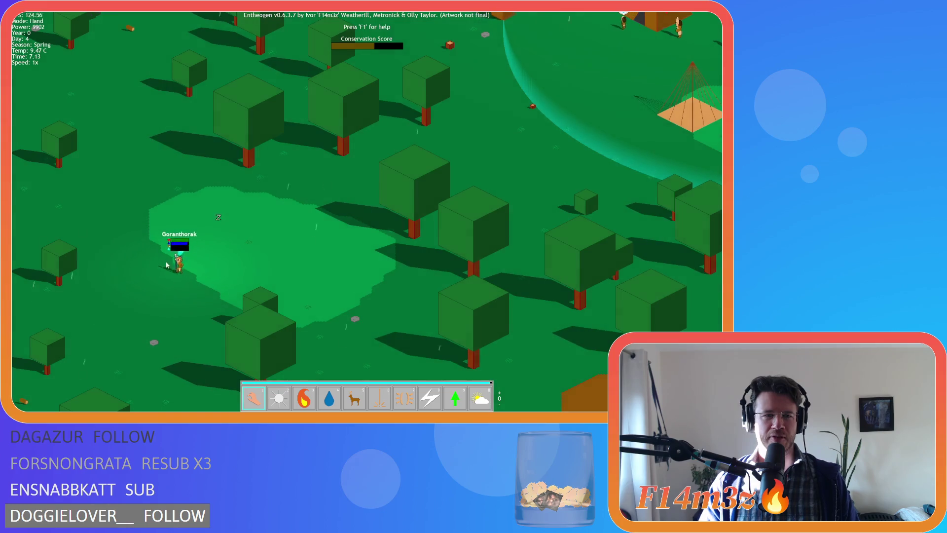
pyautogui.press('w')
pyautogui.press('d')
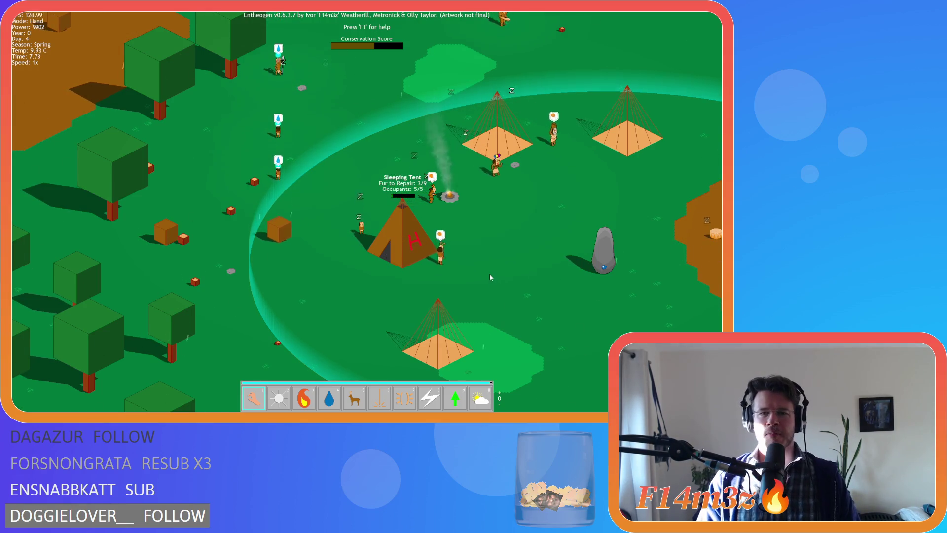
pyautogui.press('d')
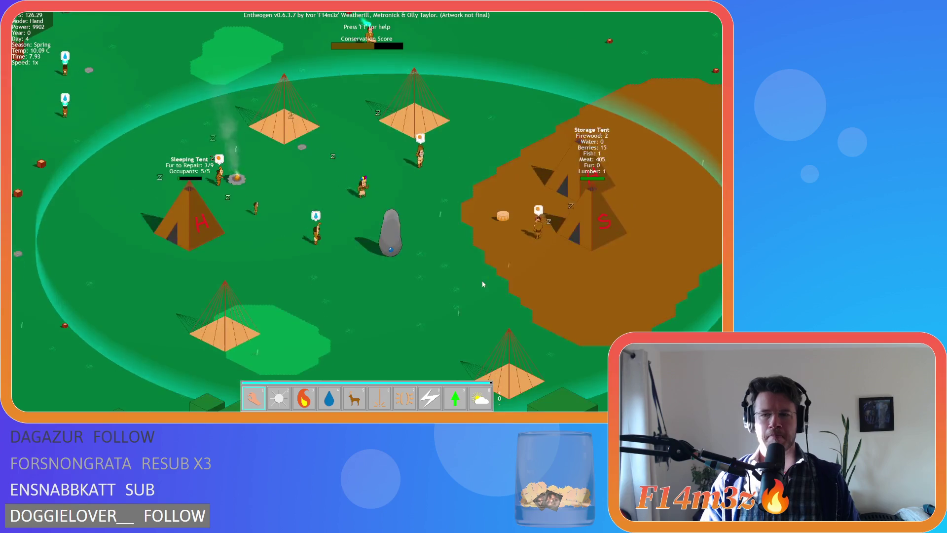
# - Pan across the village camp past the river and storage tent, down over the dirt area
pyautogui.press('w')
pyautogui.press('a')
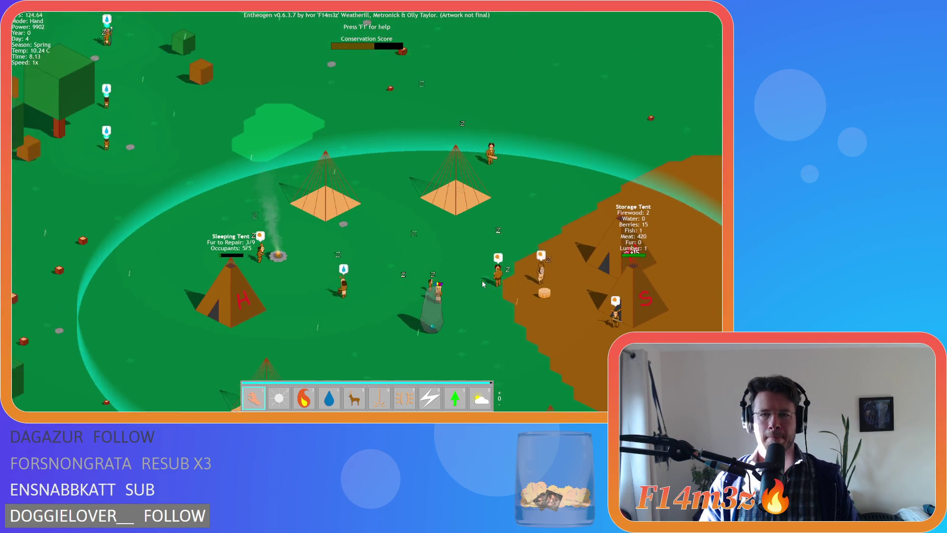
pyautogui.press('w')
pyautogui.press('a')
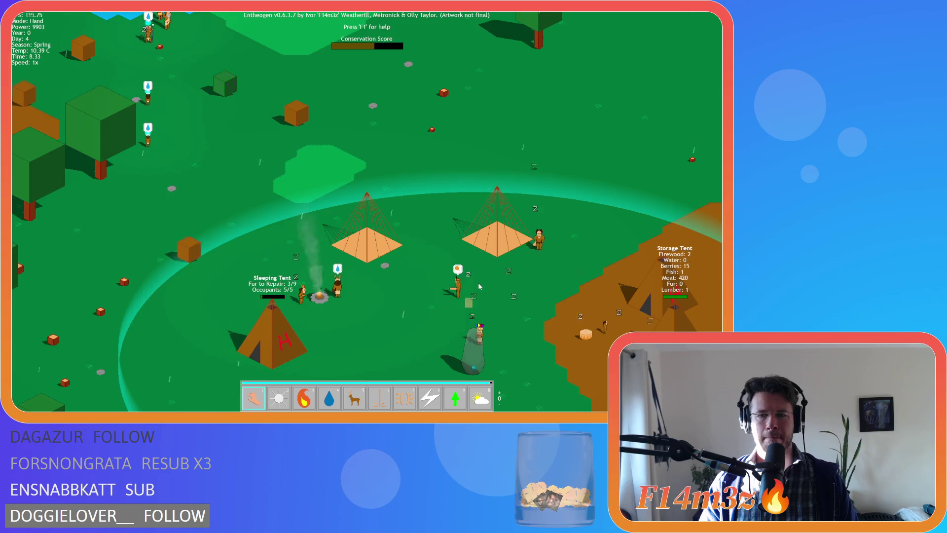
pyautogui.press('w')
pyautogui.press('a')
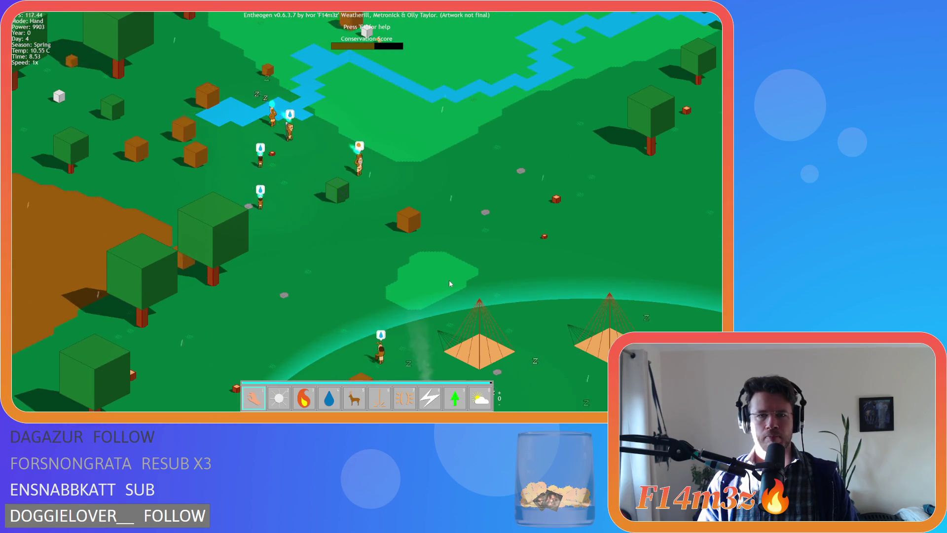
pyautogui.press('s')
pyautogui.press('d')
pyautogui.press('w')
pyautogui.press('d')
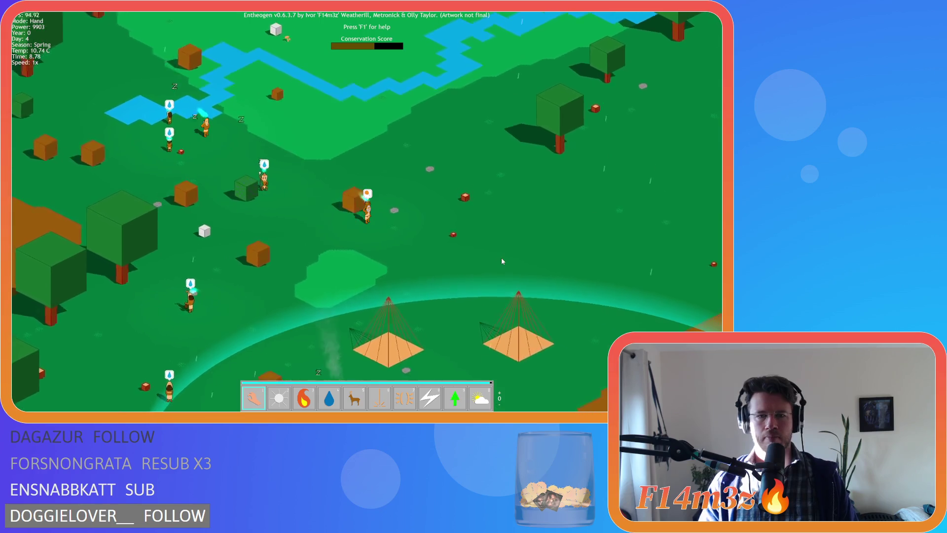
pyautogui.press('d')
pyautogui.press('s')
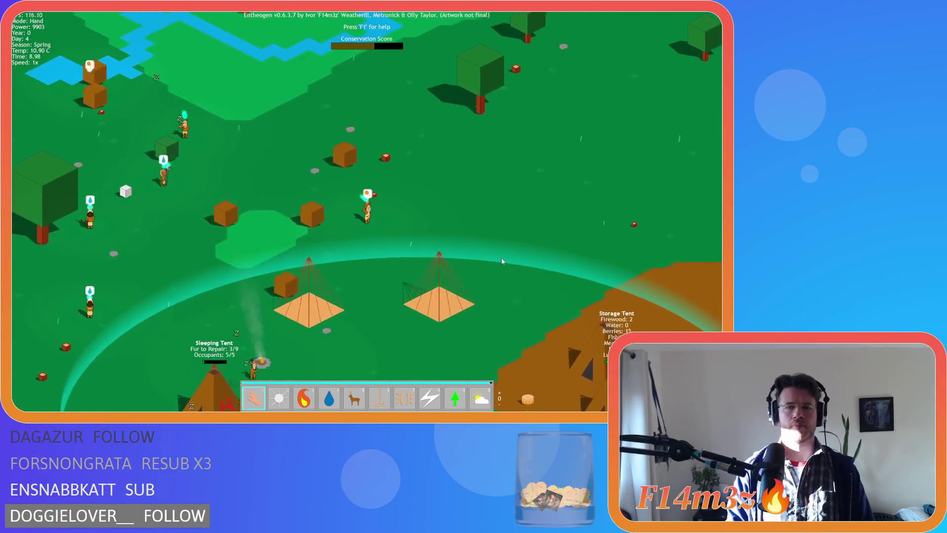
pyautogui.press('d')
pyautogui.press('s')
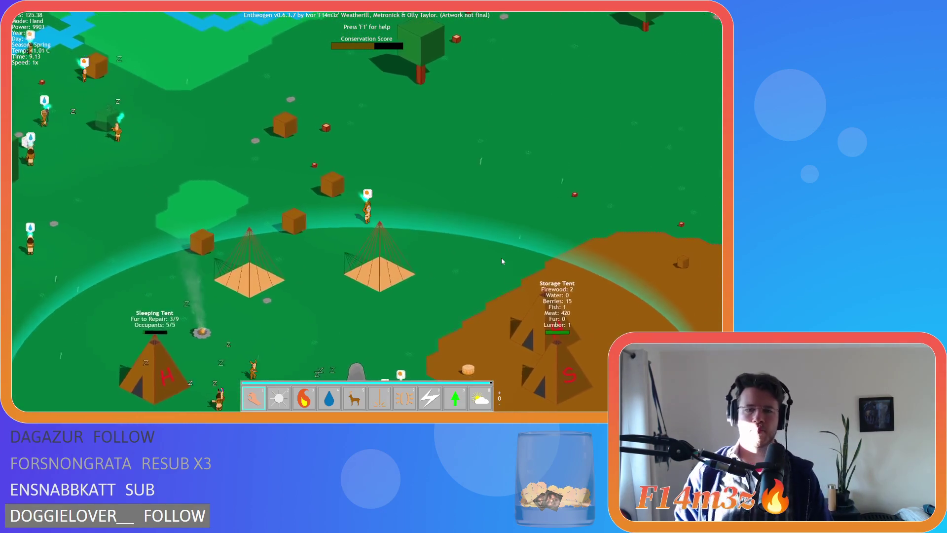
pyautogui.press('d')
pyautogui.press('s')
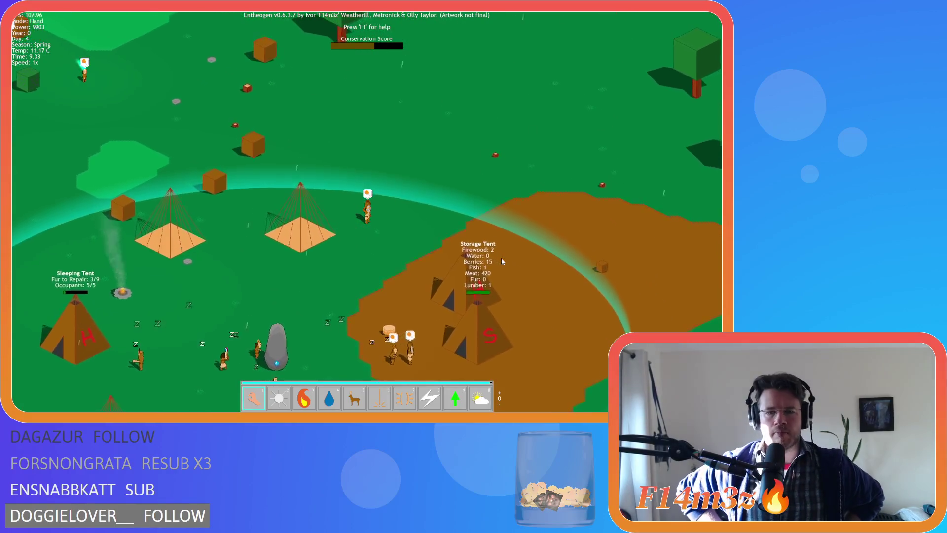
pyautogui.press('d')
pyautogui.press('s')
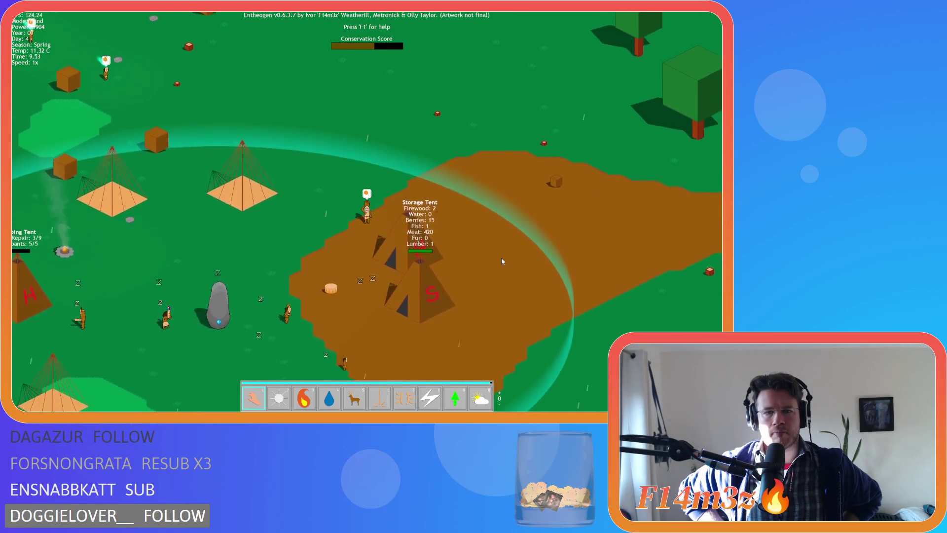
pyautogui.press('s')
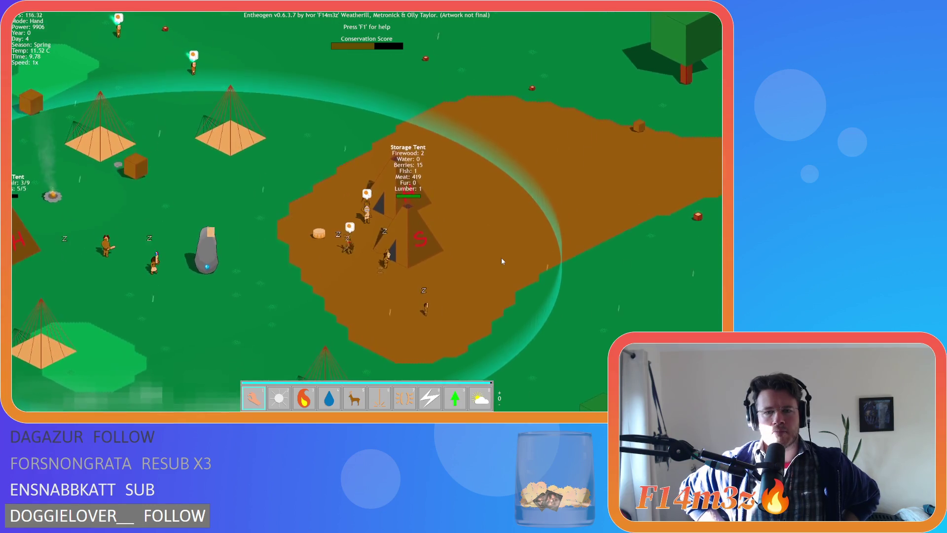
pyautogui.press('s')
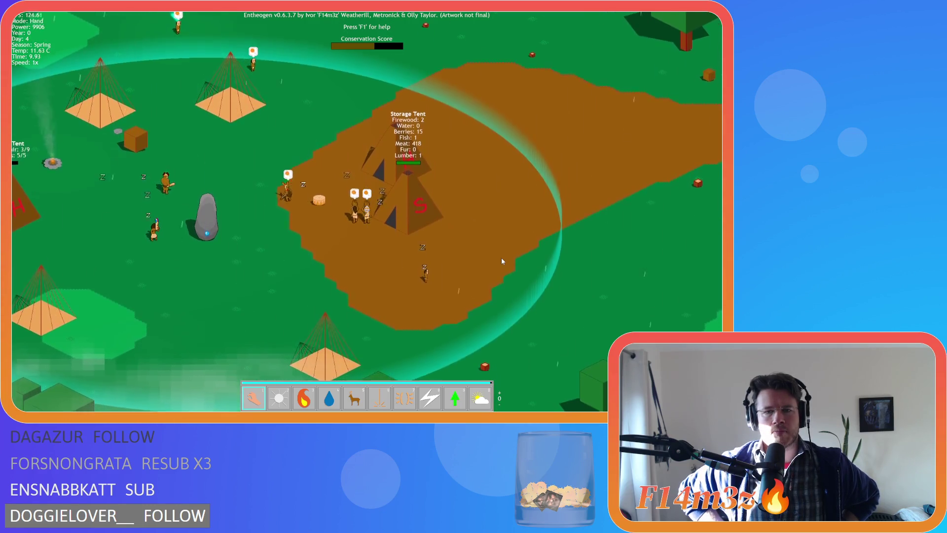
# - Pan back toward the sleeping tent, then quit the game and return to the editor
pyautogui.press('d')
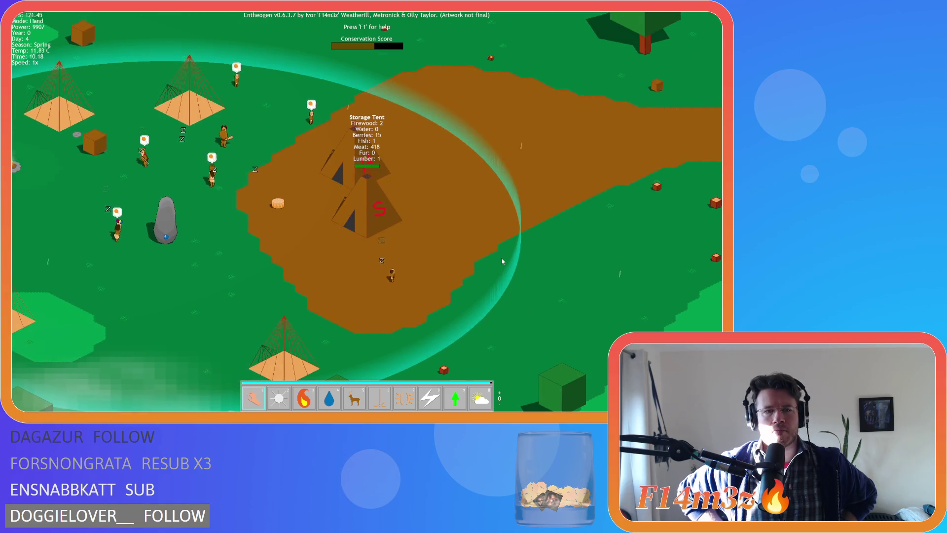
pyautogui.press('a')
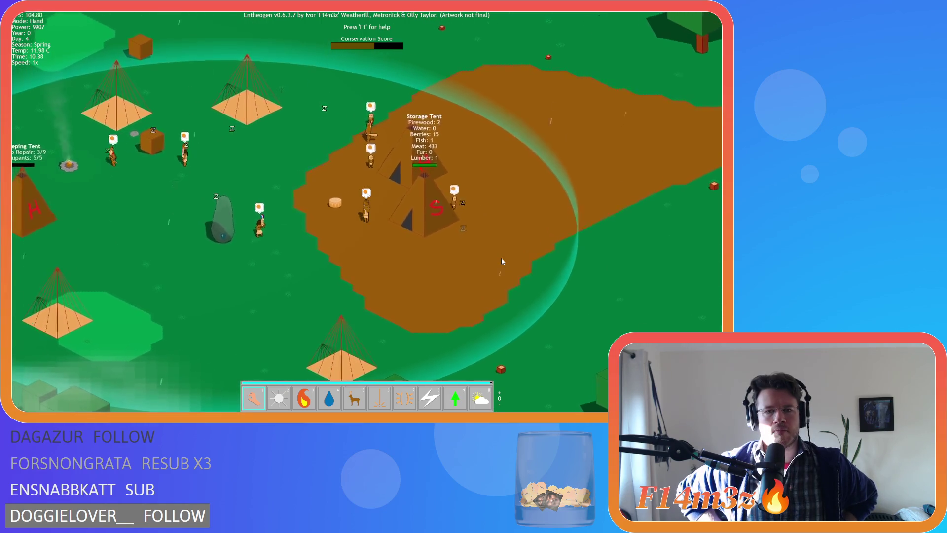
pyautogui.press('a')
pyautogui.press('w')
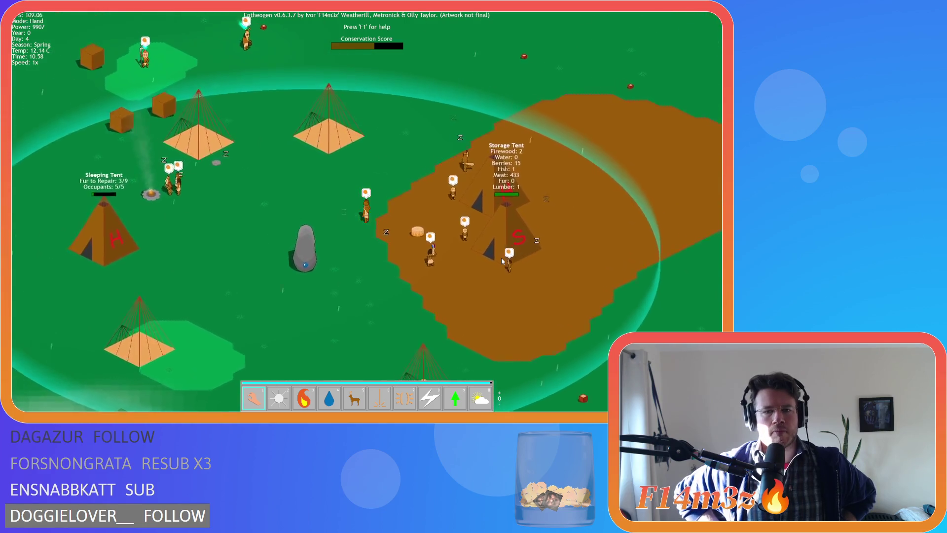
pyautogui.press('a')
pyautogui.press('w')
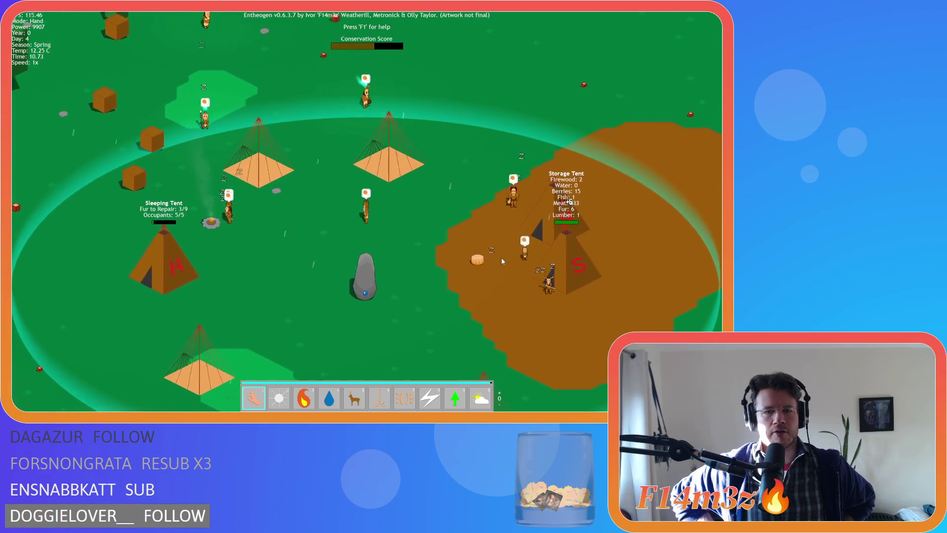
pyautogui.press('a')
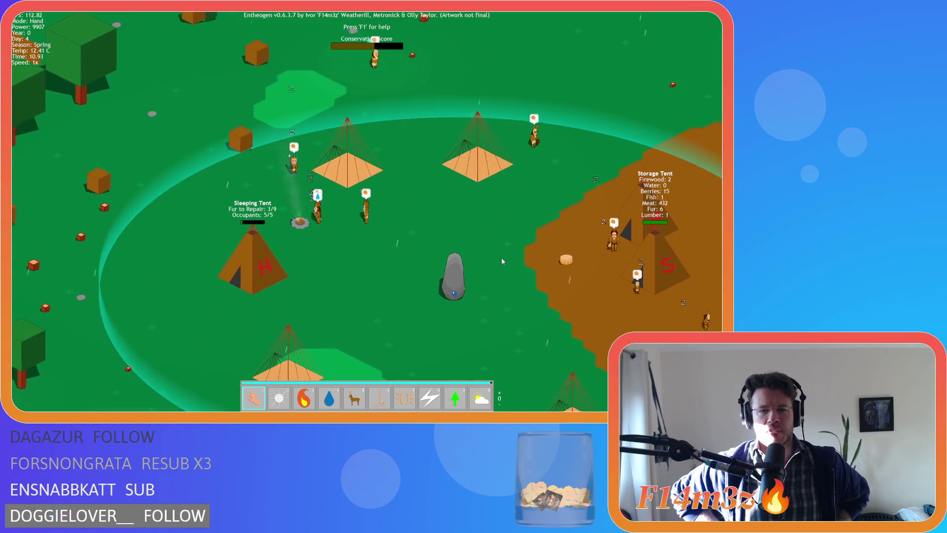
pyautogui.press('a')
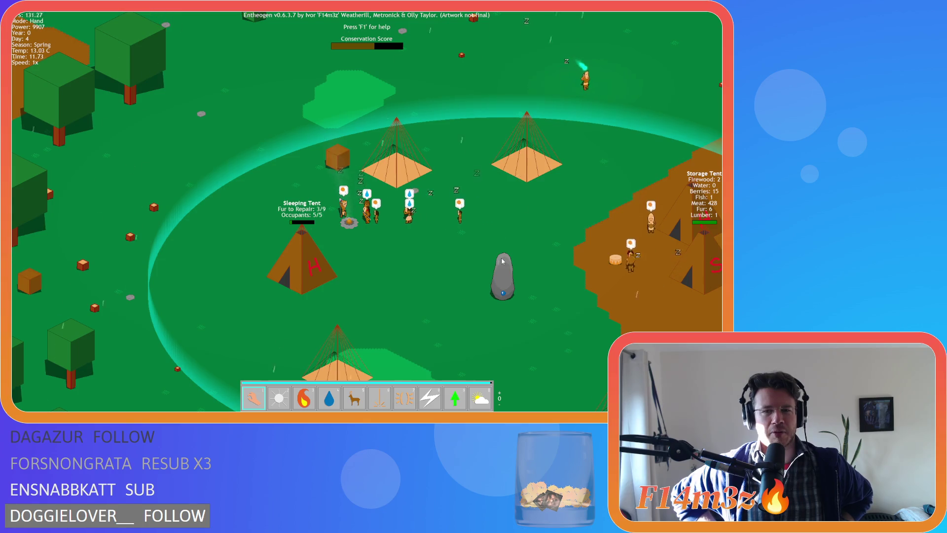
pyautogui.press('w')
pyautogui.press('a')
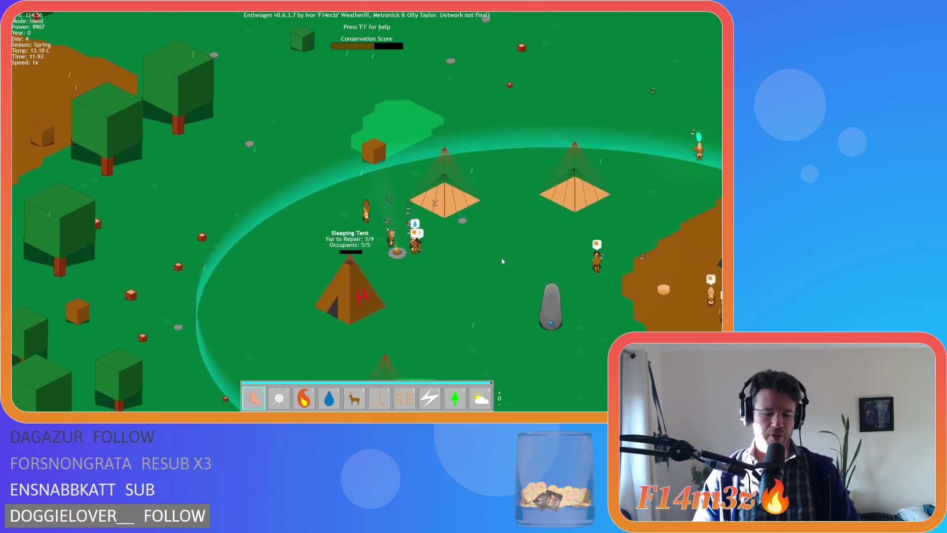
pyautogui.press('Escape')
pyautogui.press('Return')
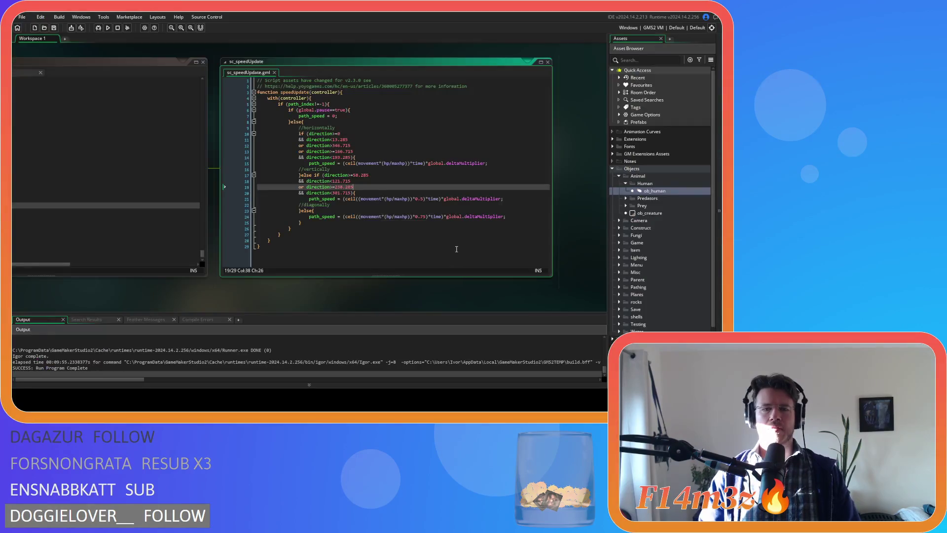
# - Select the word ceil in line 21's vertical path_speed formula
pyautogui.click(357, 198)
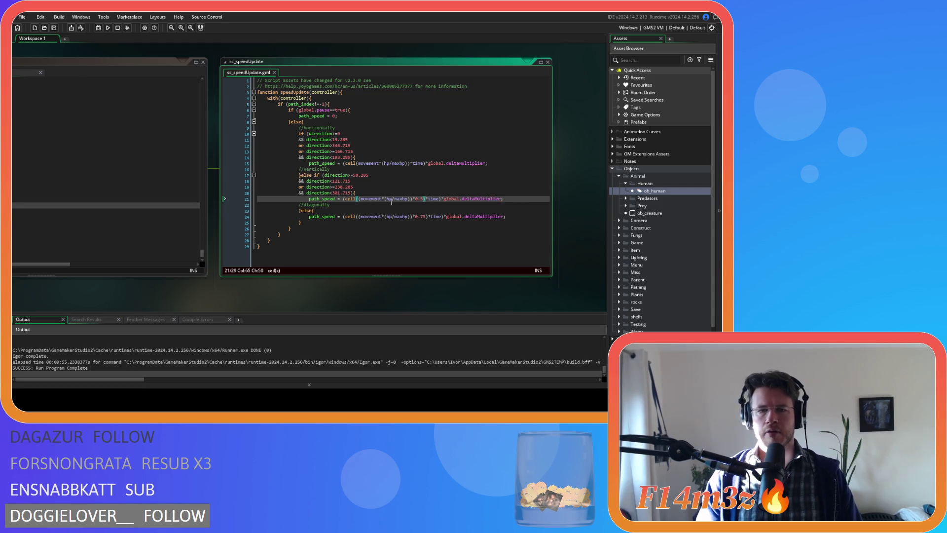
pyautogui.doubleClick(348, 197)
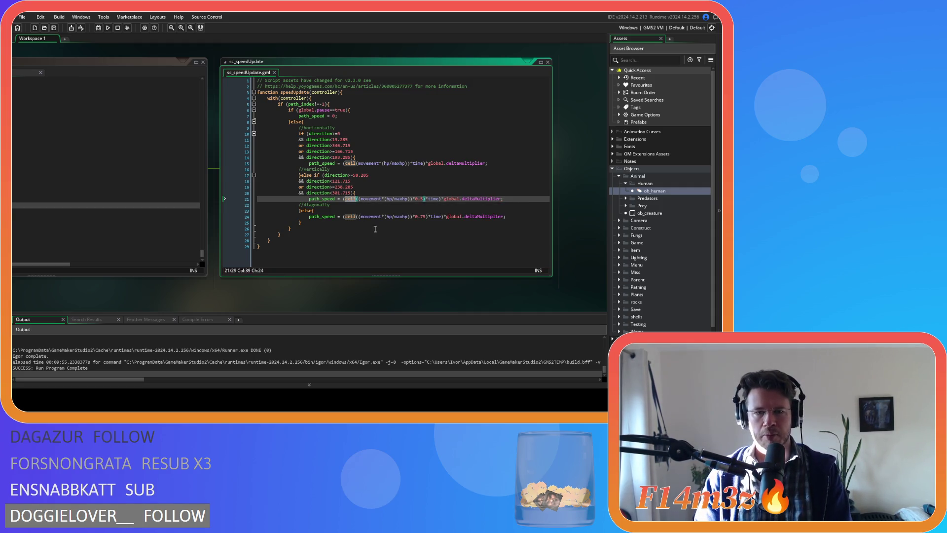
# - Delete ceil from the path_speed formulas on lines 21, 15 and 24
pyautogui.press('BackSpace')
pyautogui.click(349, 163)
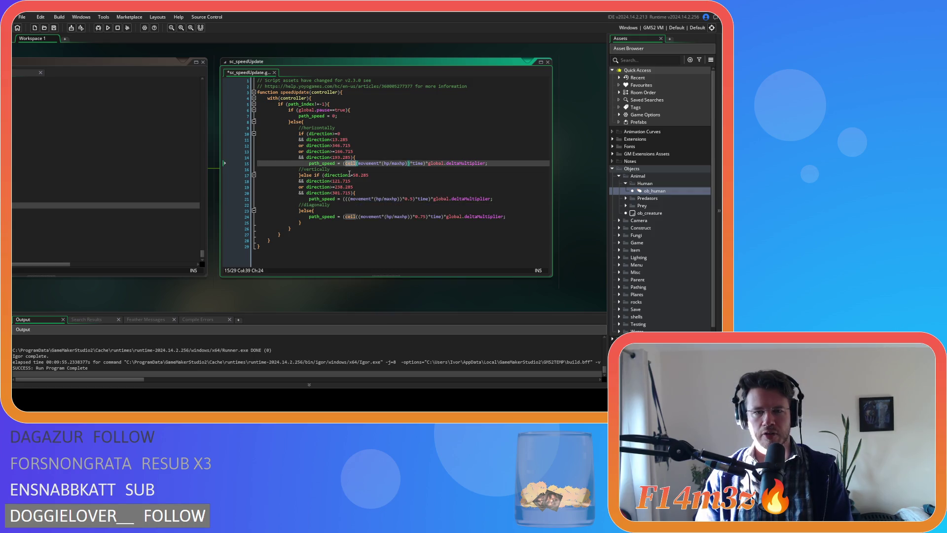
pyautogui.press('BackSpace')
pyautogui.click(348, 216)
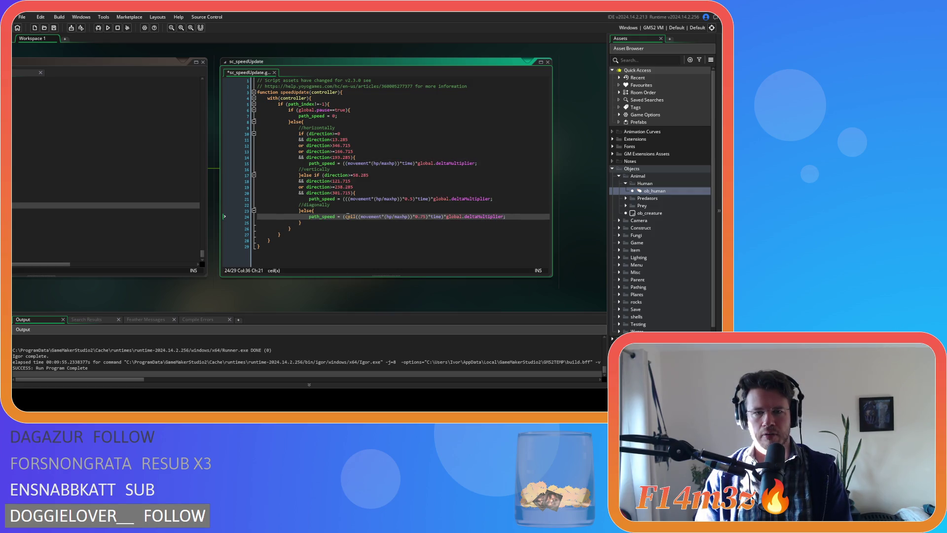
# - Build and run Entheogen with the edited sc_speedUpdate script and bring its window forward
pyautogui.click(393, 207)
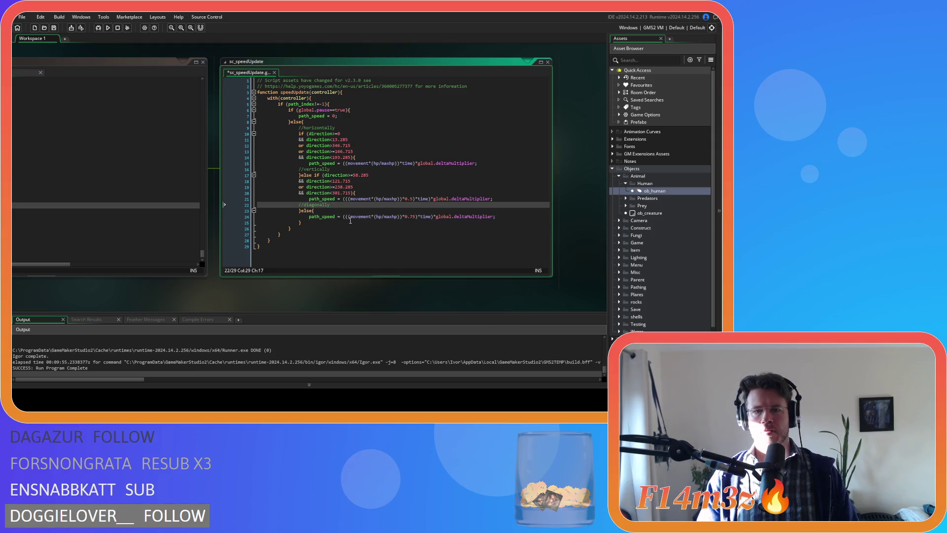
pyautogui.press('F5')
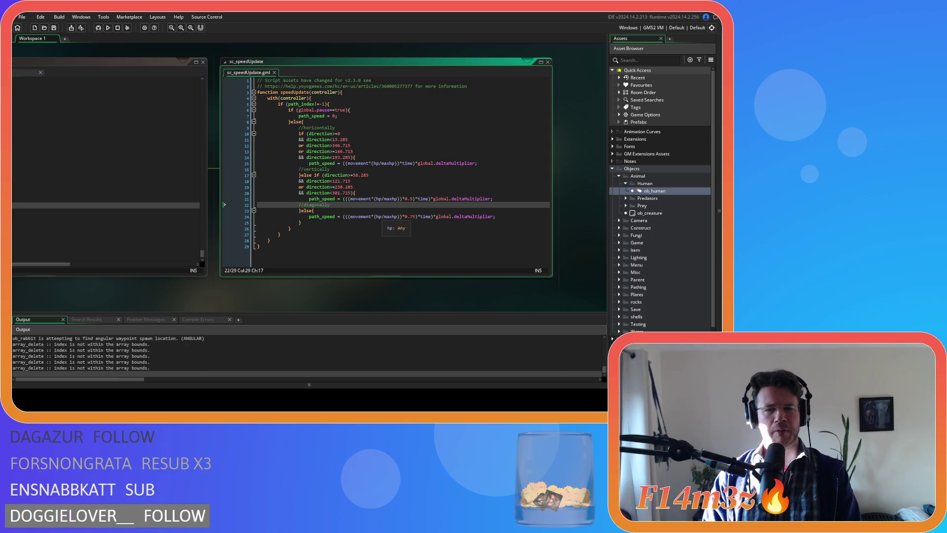
pyautogui.hotkey('alt', 'Tab')
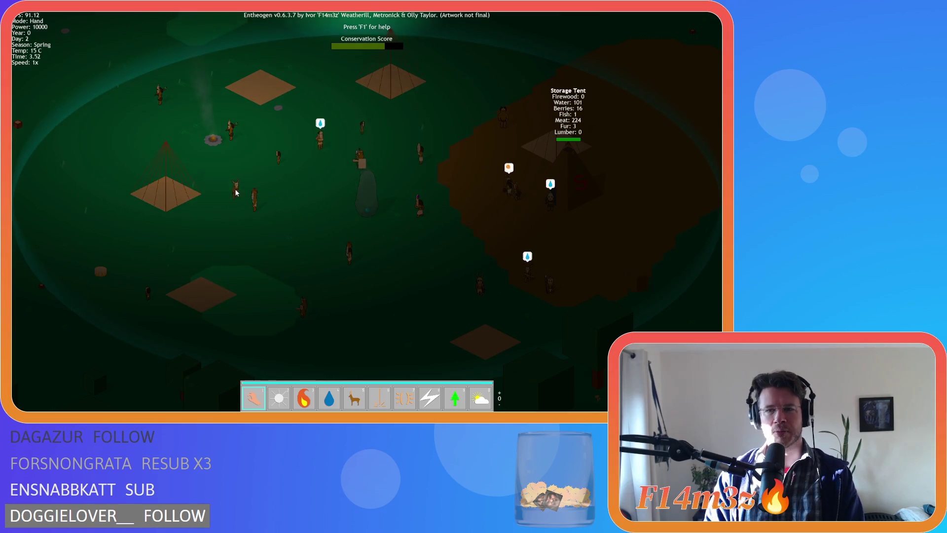
# - Pan the night-time map over the camp and storage tent, following the walking villagers
pyautogui.press('d')
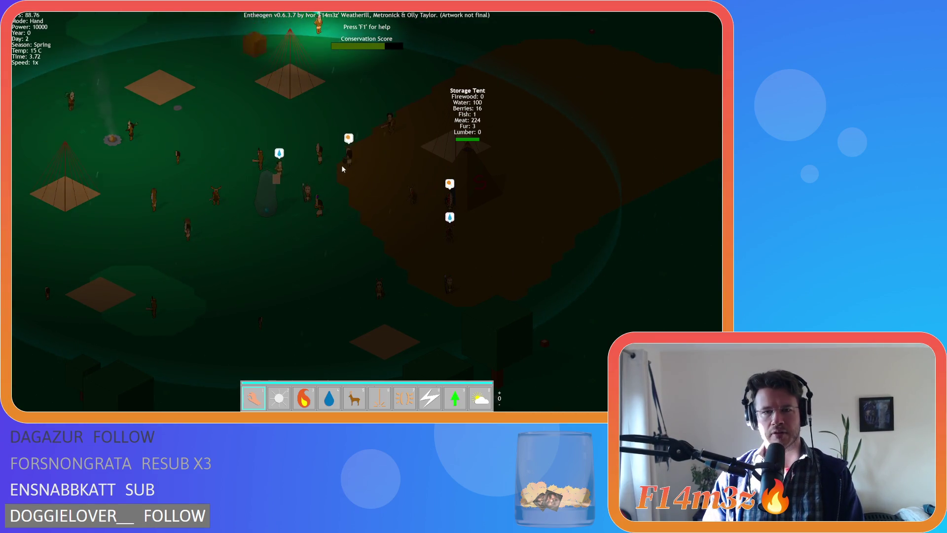
pyautogui.press('w')
pyautogui.press('a')
pyautogui.press('a')
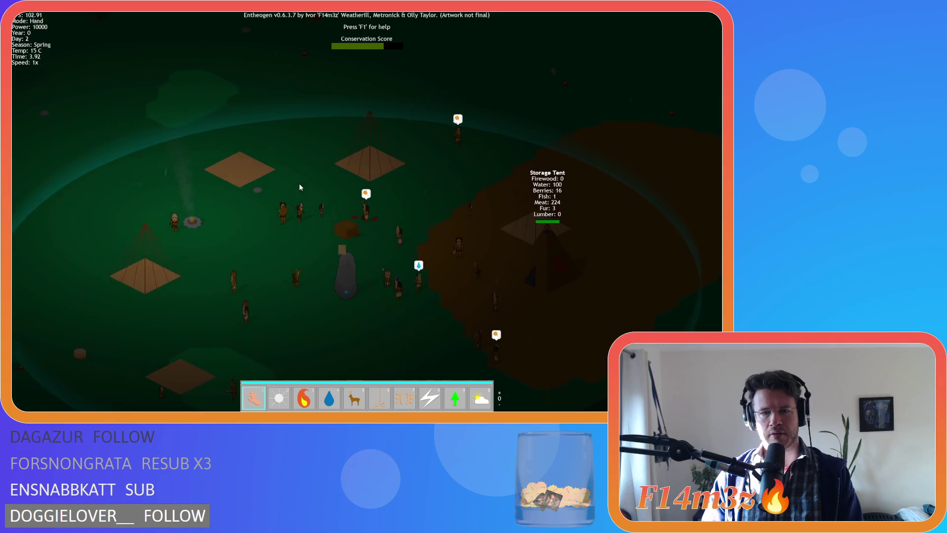
pyautogui.press('a')
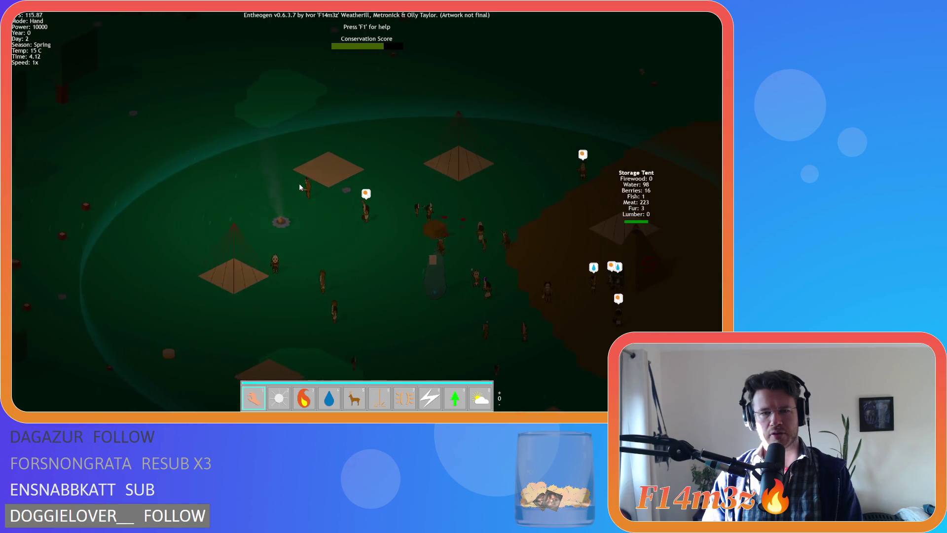
pyautogui.press('a')
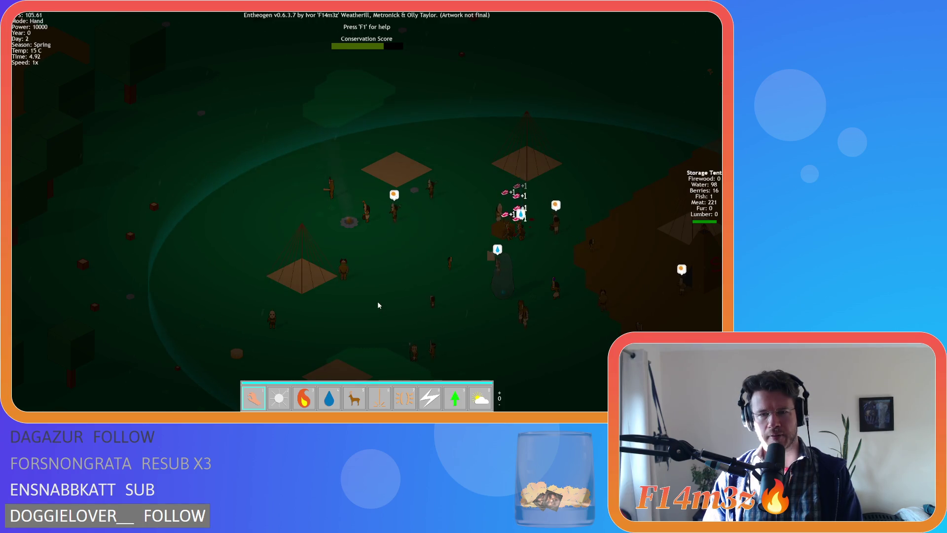
pyautogui.press('d')
pyautogui.press('s')
pyautogui.press('d')
pyautogui.press('s')
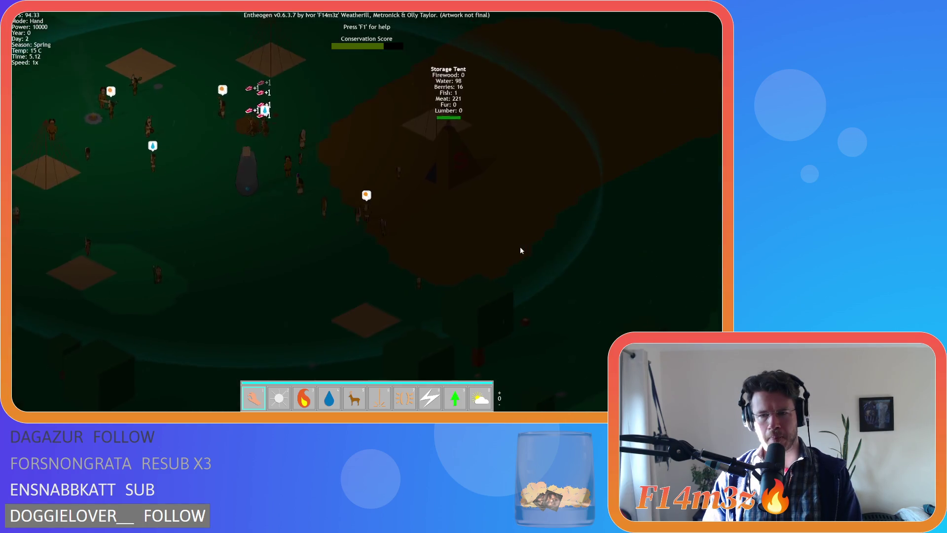
pyautogui.press('a')
pyautogui.press('s')
pyautogui.press('a')
pyautogui.press('s')
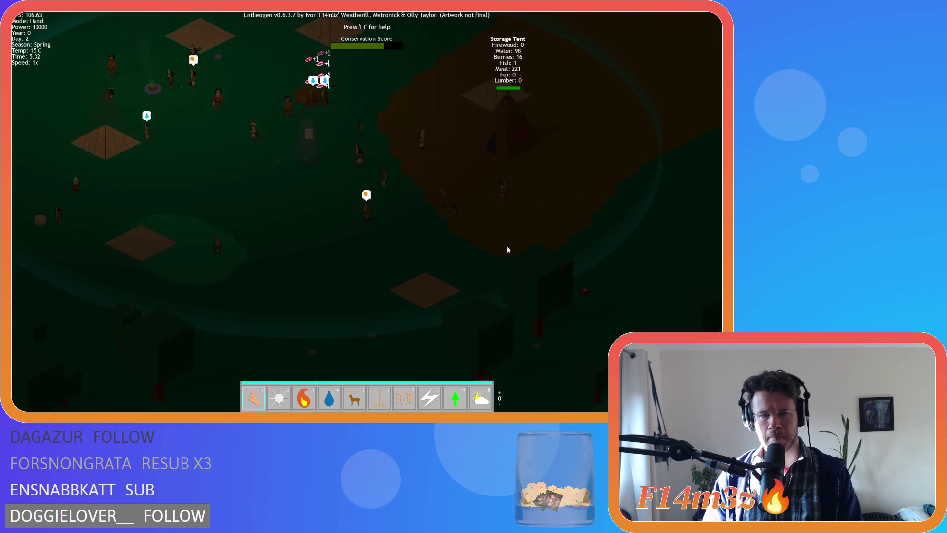
pyautogui.press('a')
pyautogui.press('s')
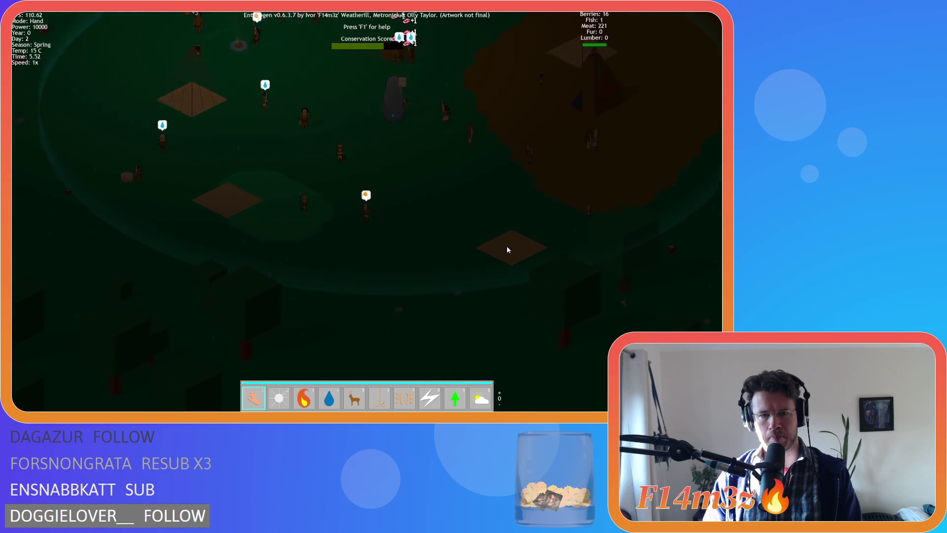
pyautogui.press('a')
pyautogui.press('s')
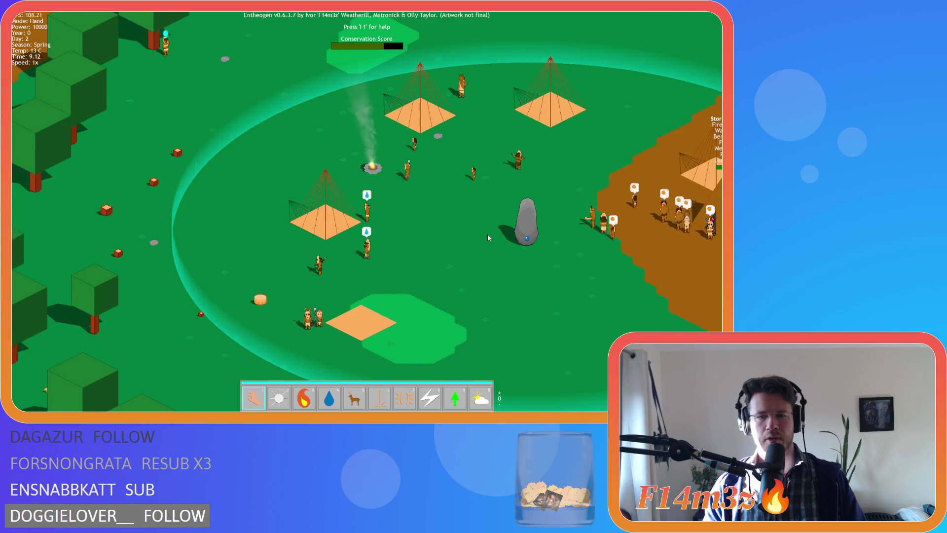
pyautogui.press('d')
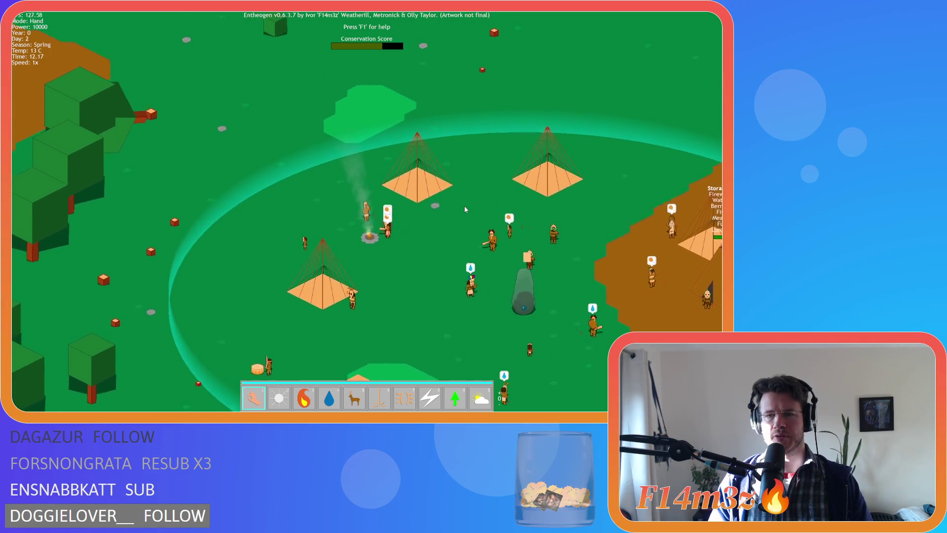
pyautogui.press('Left')
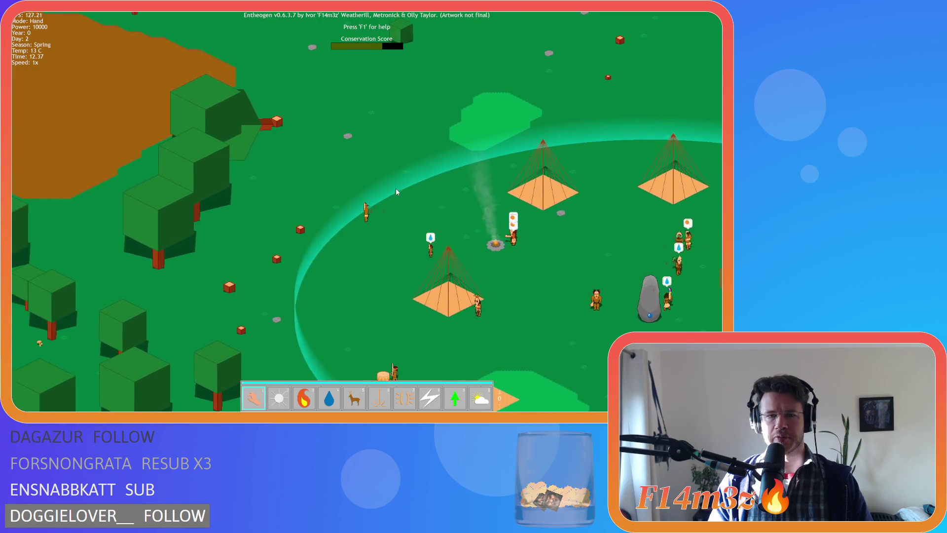
pyautogui.press('Left')
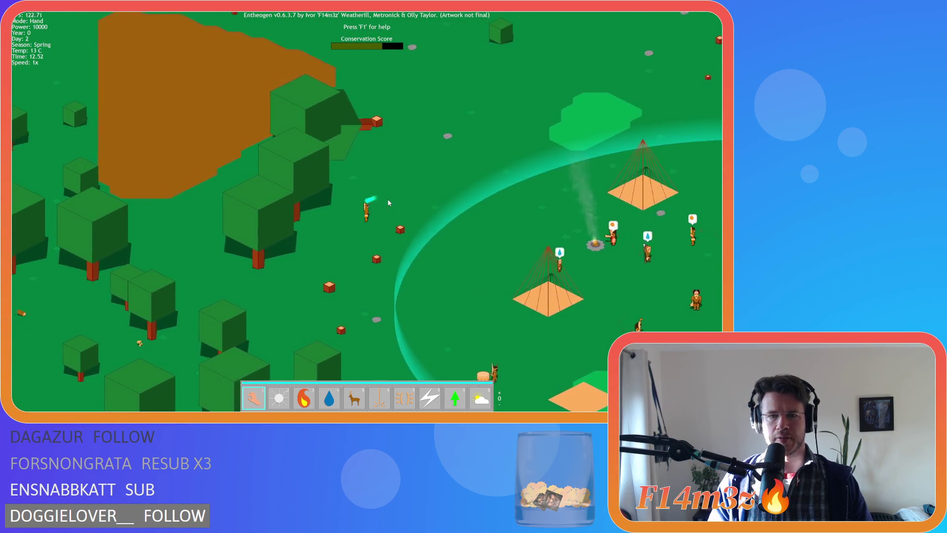
pyautogui.press('Left')
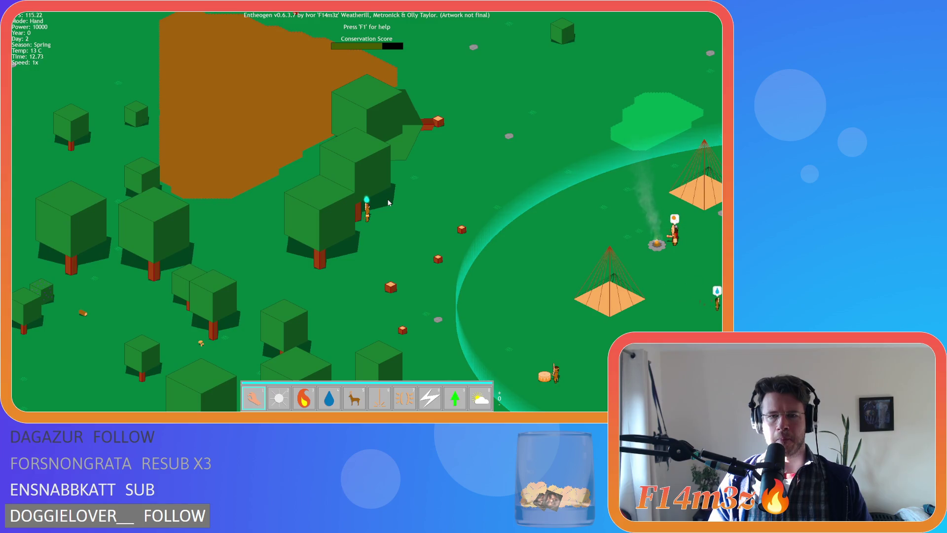
pyautogui.press('Right')
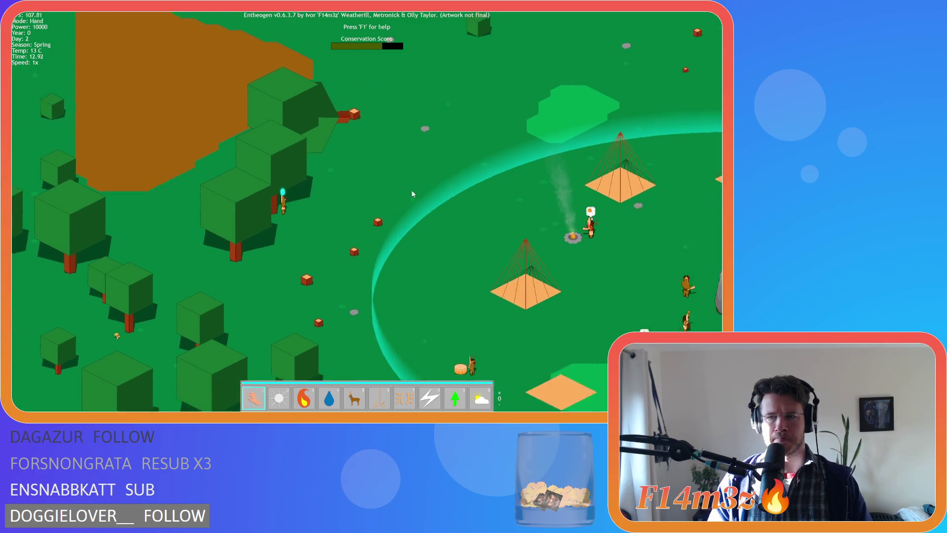
pyautogui.moveTo(433, 147); pyautogui.dragTo(545, 185)
pyautogui.press('Right')
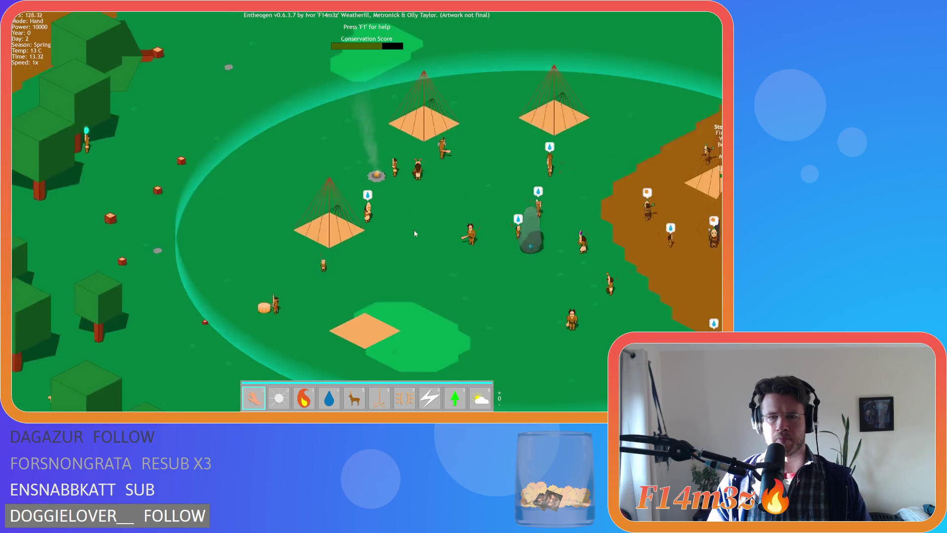
pyautogui.press('Right')
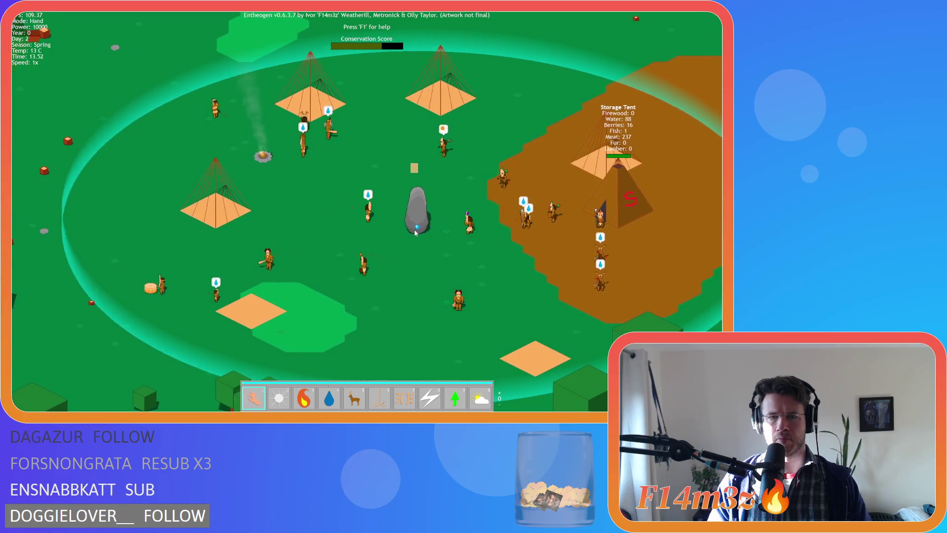
pyautogui.press('Right')
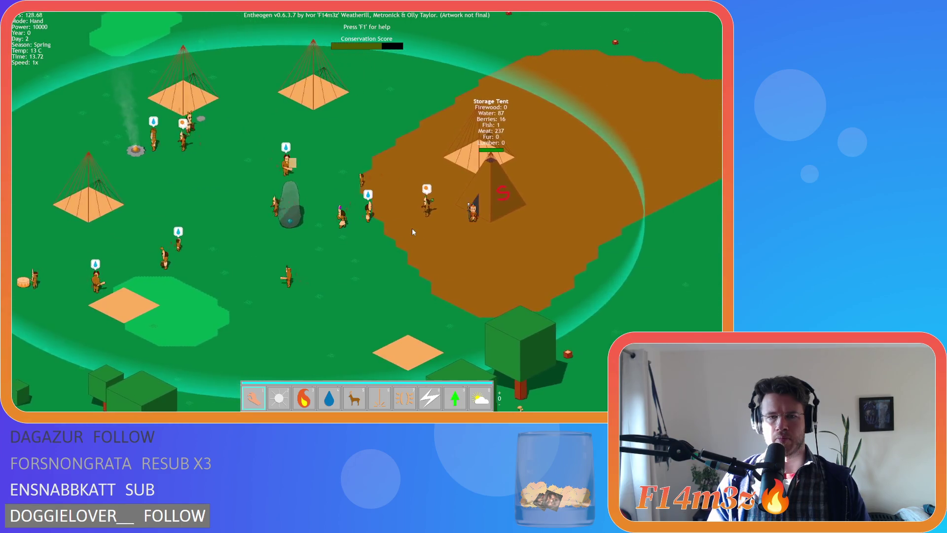
pyautogui.press('Up')
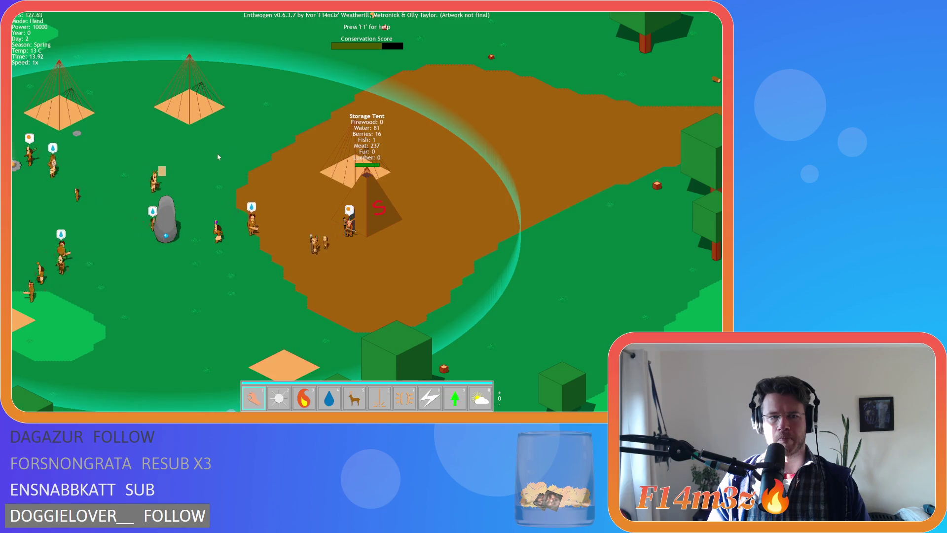
pyautogui.press('Left')
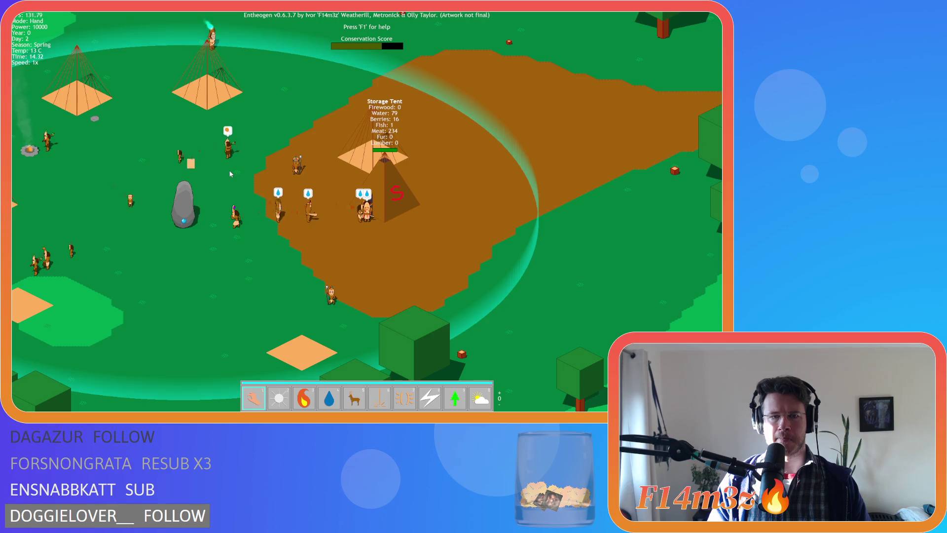
pyautogui.press('Up')
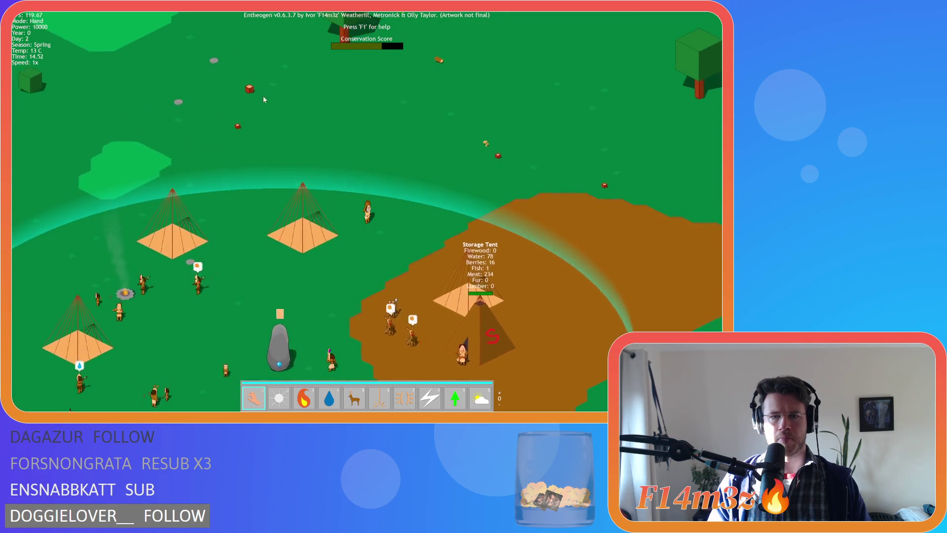
pyautogui.press('Down')
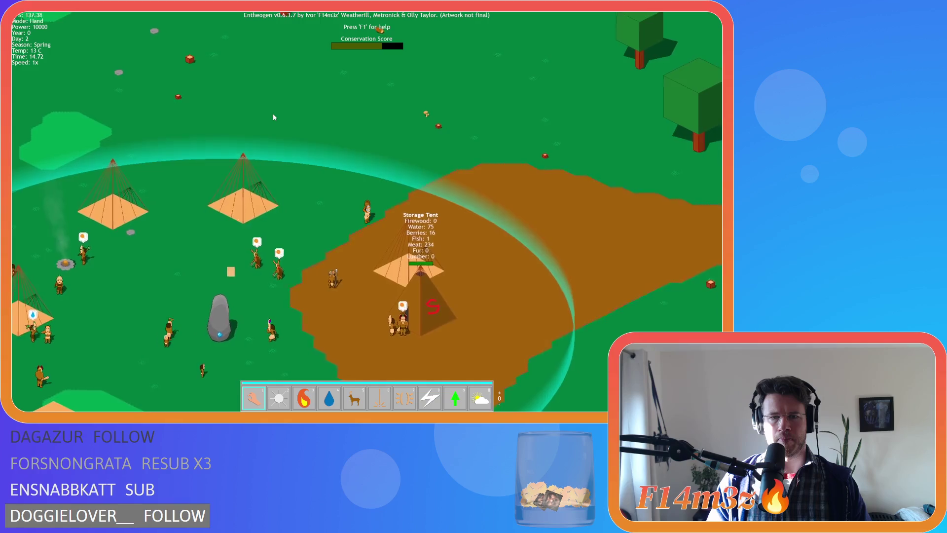
pyautogui.press('Down')
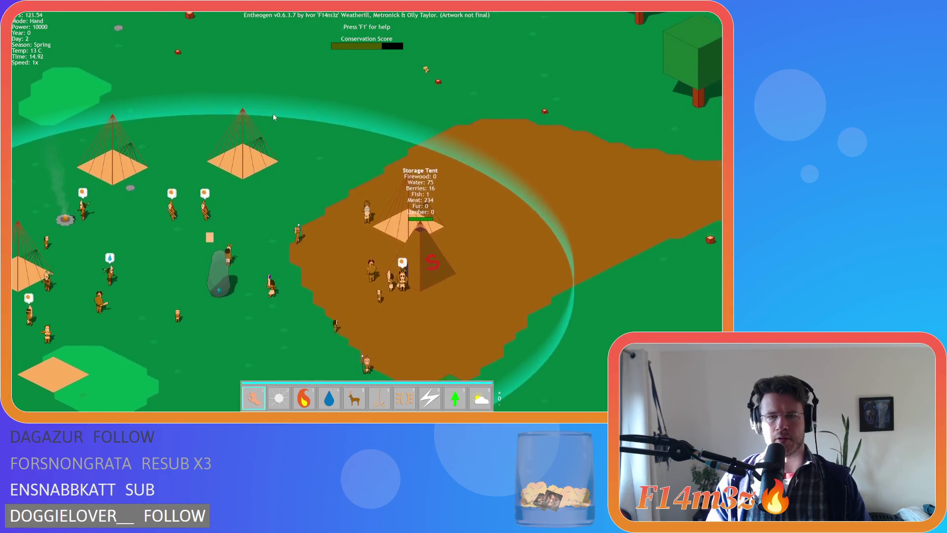
pyautogui.press('Down')
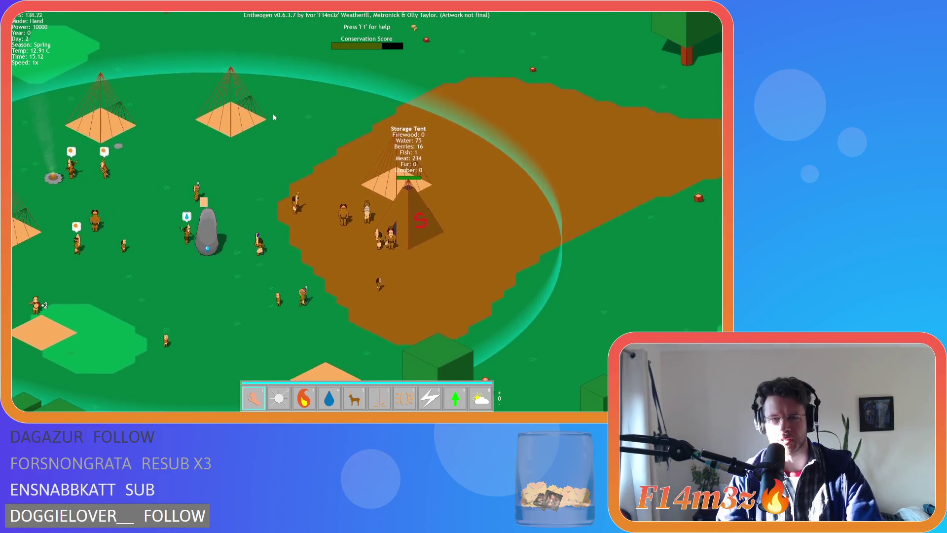
pyautogui.press('Right')
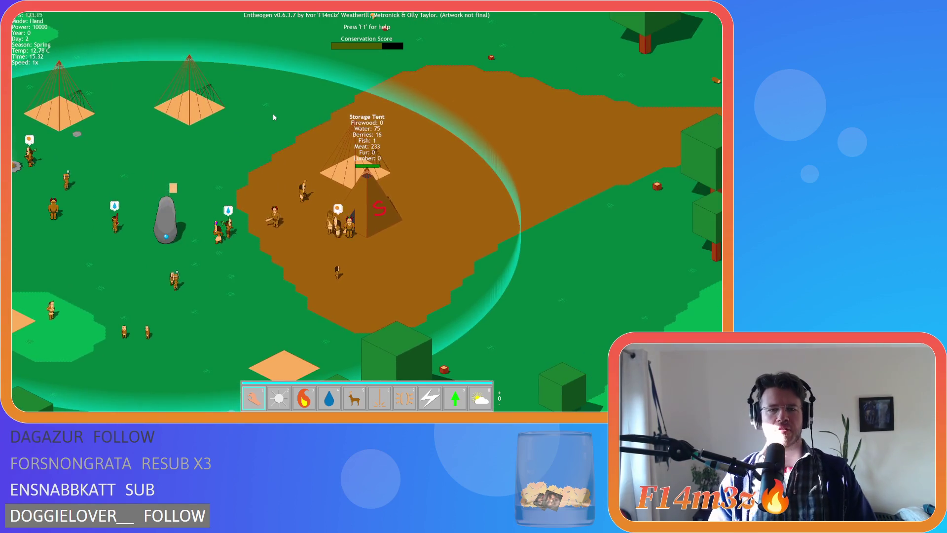
pyautogui.press('Left')
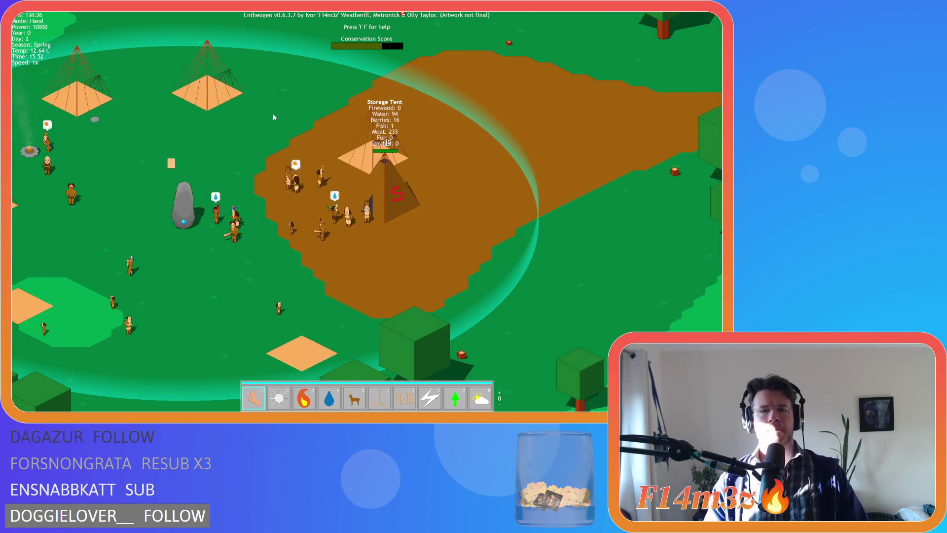
pyautogui.press('Left')
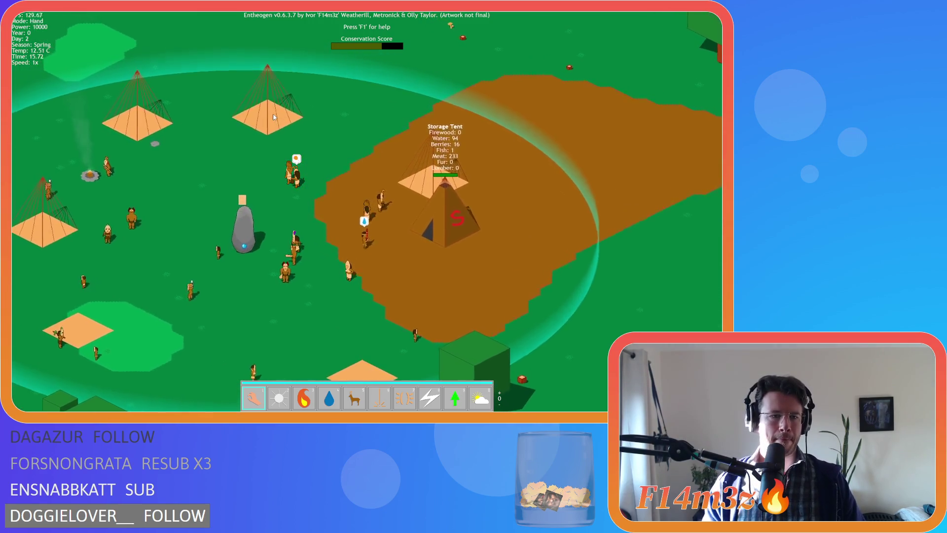
pyautogui.press('Up')
pyautogui.press('Left')
pyautogui.press('Up')
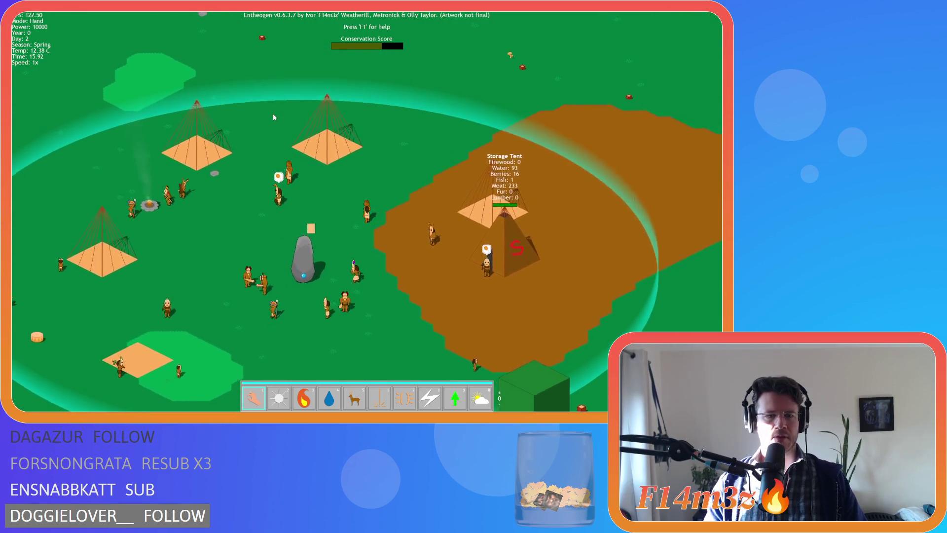
pyautogui.press('Left')
pyautogui.press('Up')
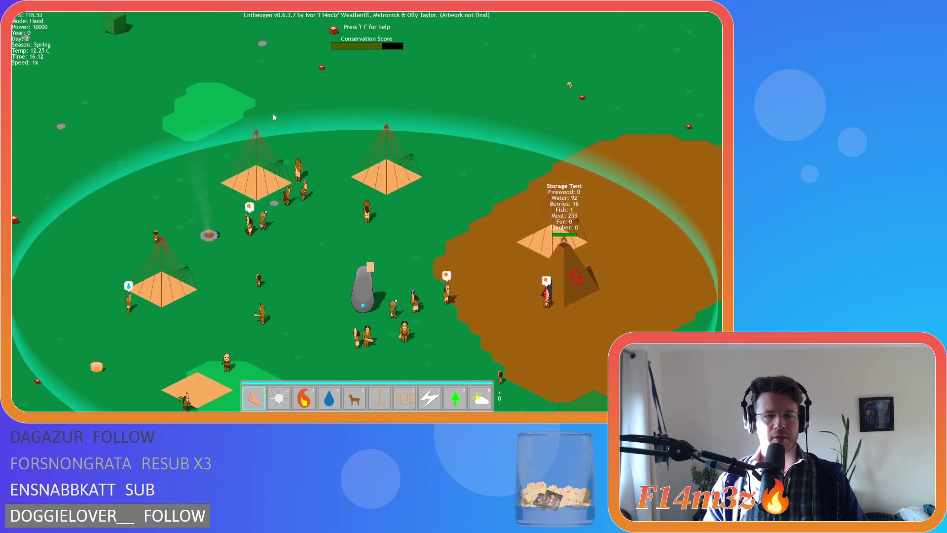
pyautogui.press('Up')
pyautogui.press('Left')
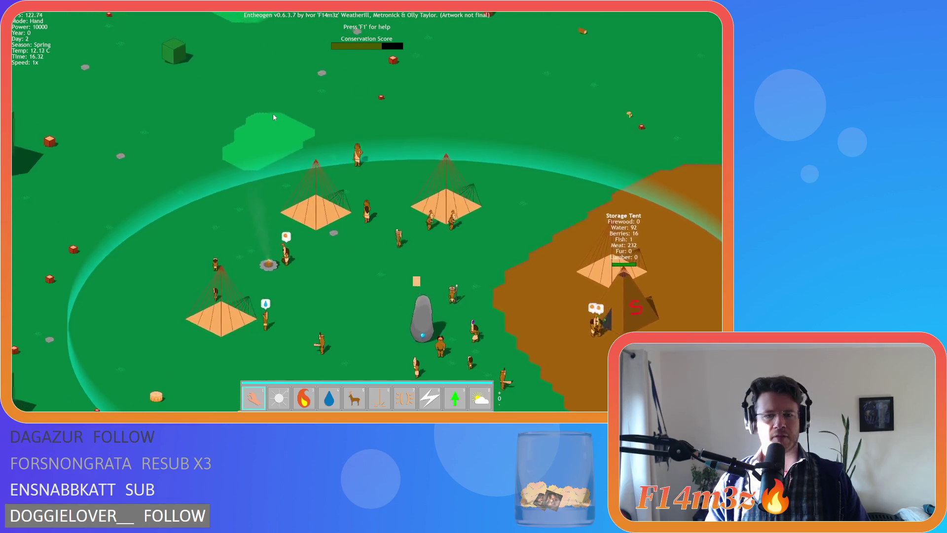
pyautogui.press('Up')
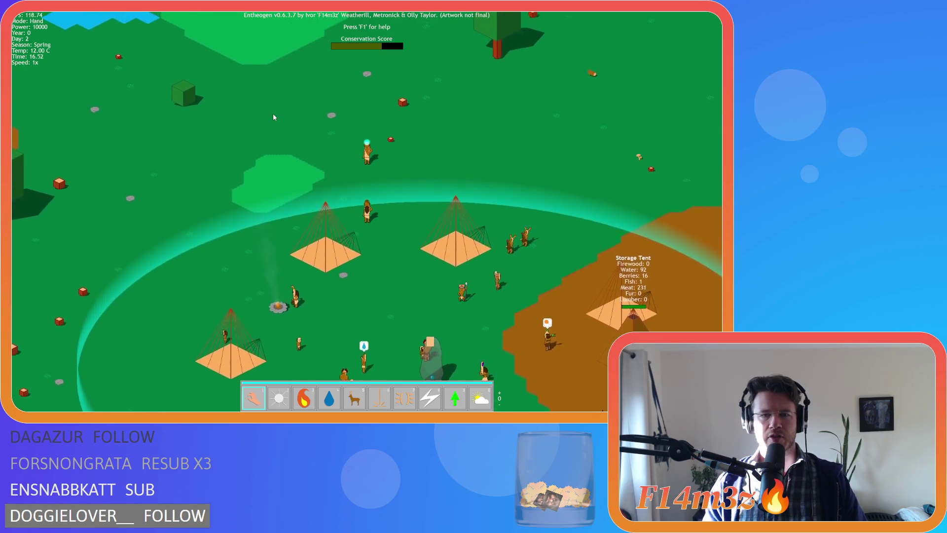
pyautogui.press('Up')
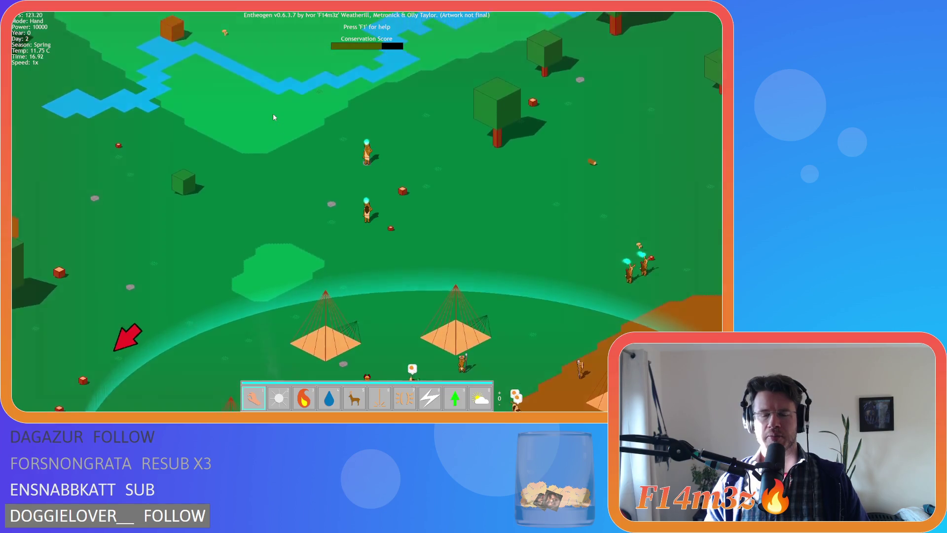
pyautogui.press('Down')
pyautogui.press('Left')
pyautogui.press('Down')
pyautogui.press('Left')
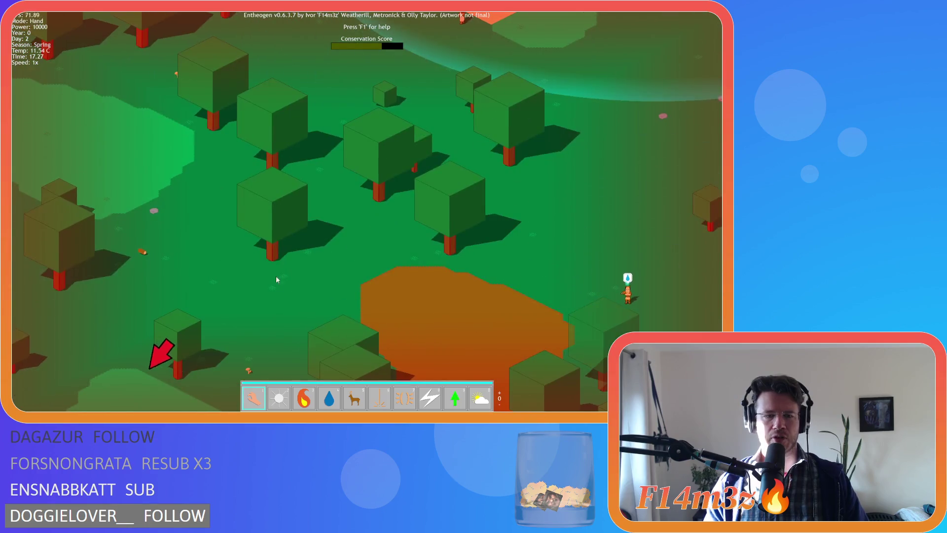
pyautogui.press('Down')
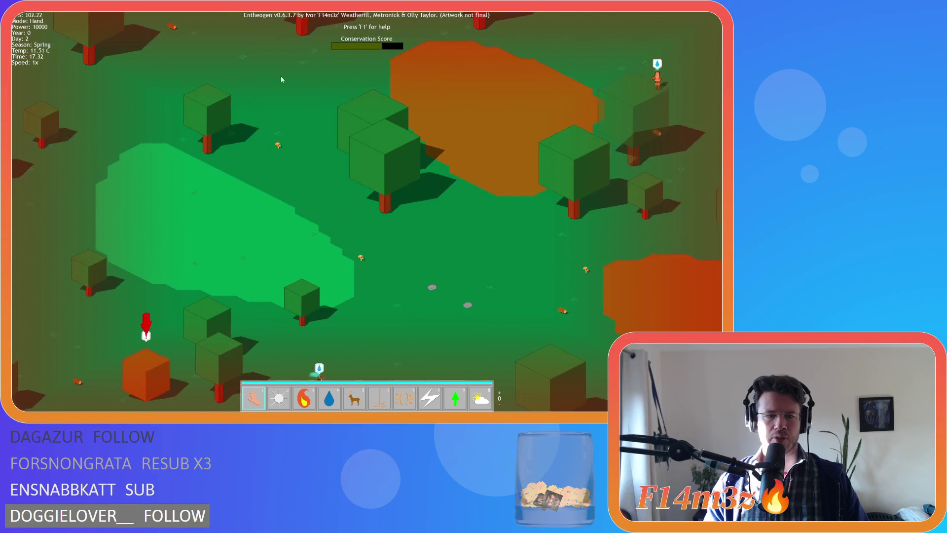
pyautogui.press('Up')
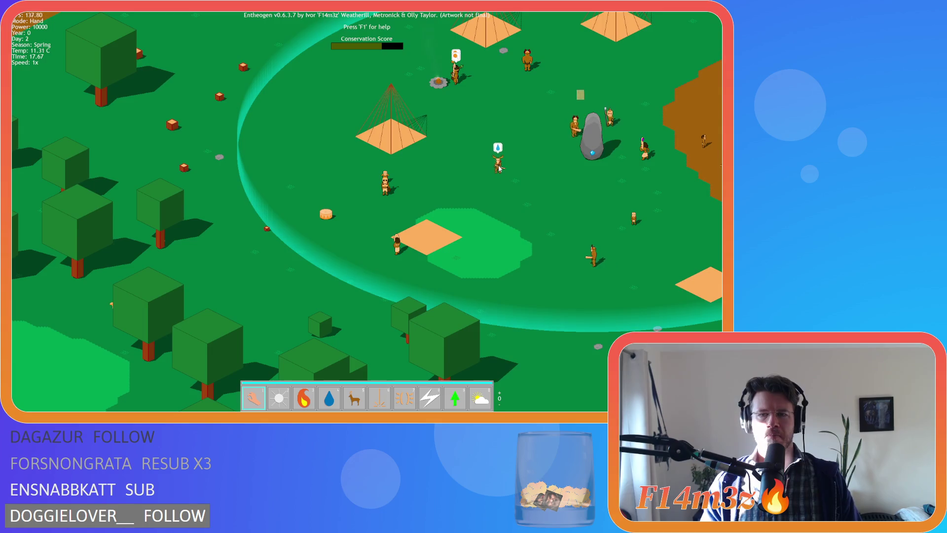
pyautogui.press('Right')
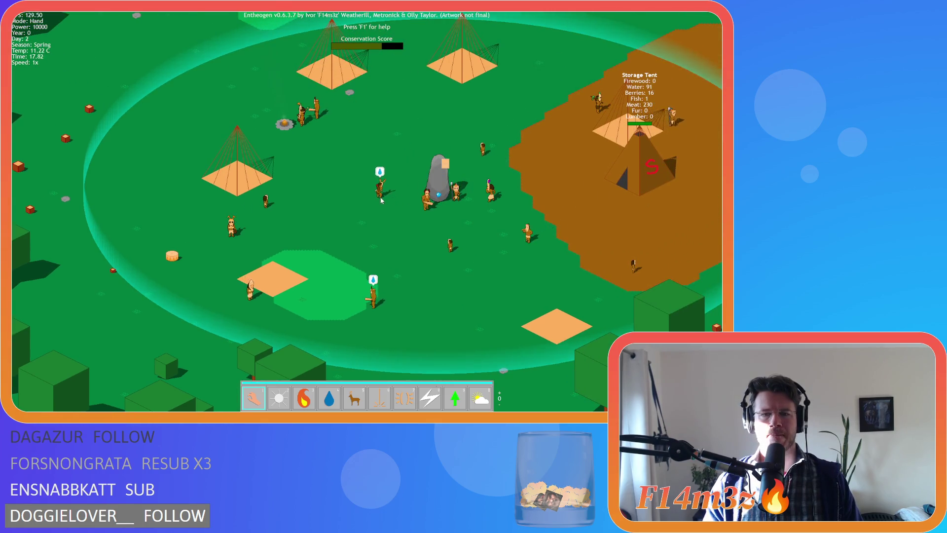
pyautogui.press('Right')
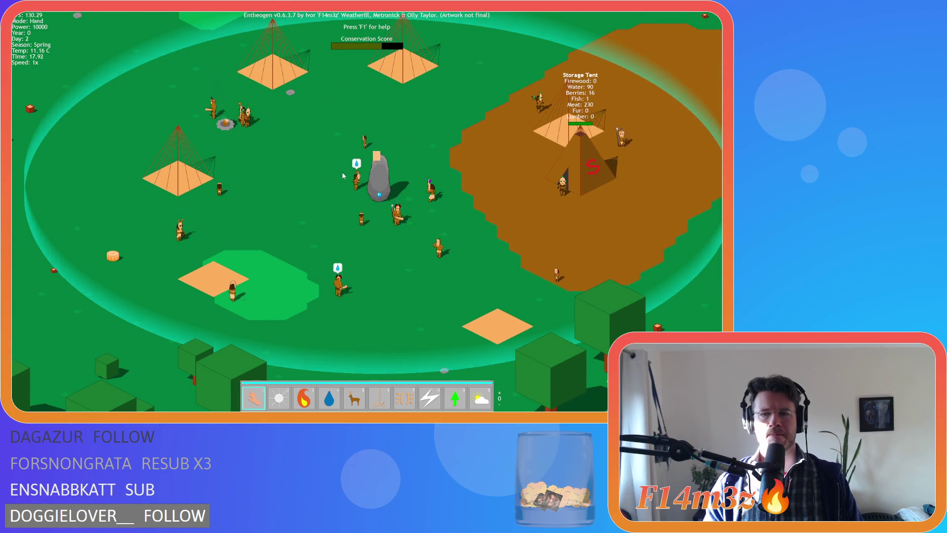
pyautogui.press('Up')
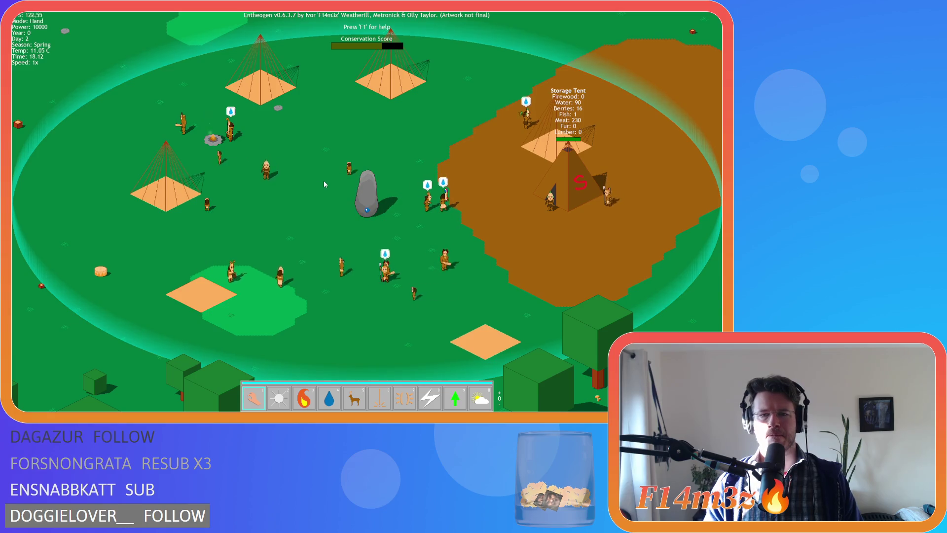
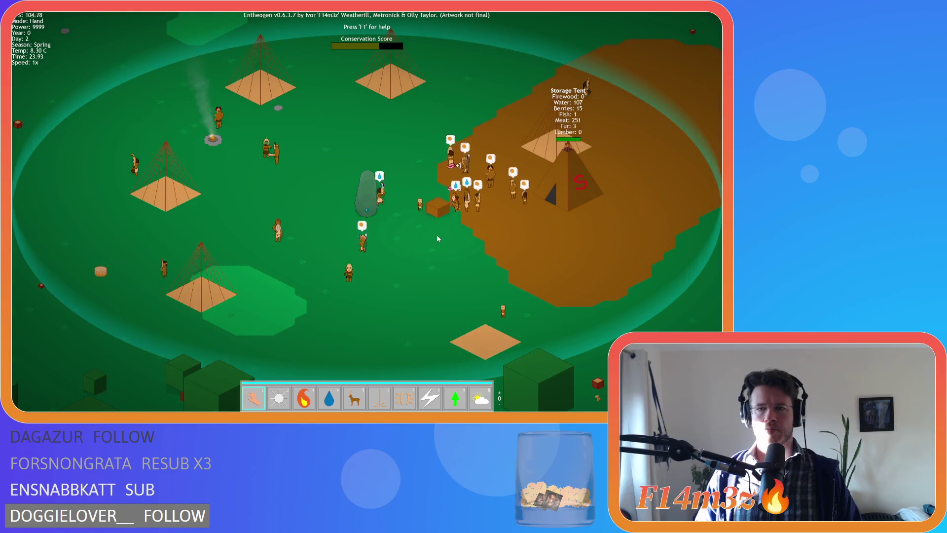
# - Pan the camera around the village and past the Storage Tent to watch the villagers move
pyautogui.press('w')
pyautogui.press('d')
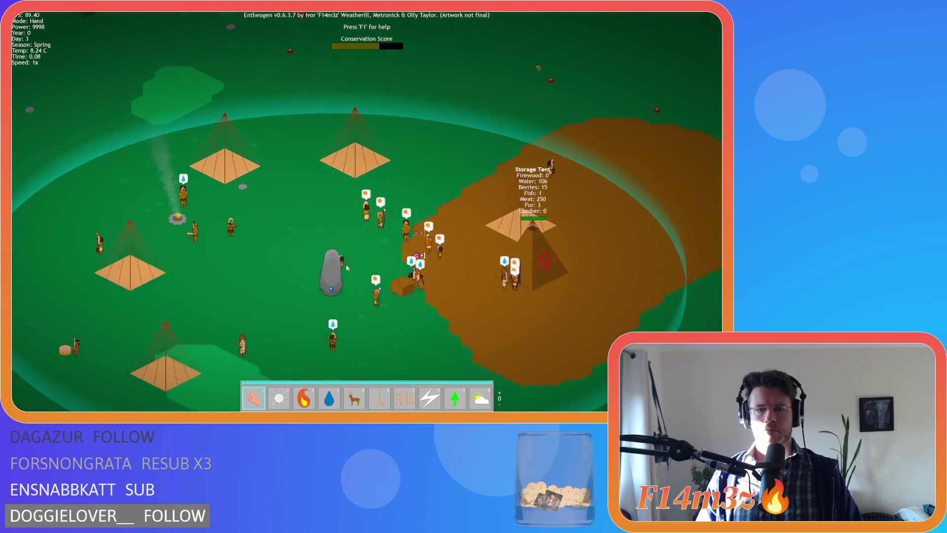
pyautogui.press('a')
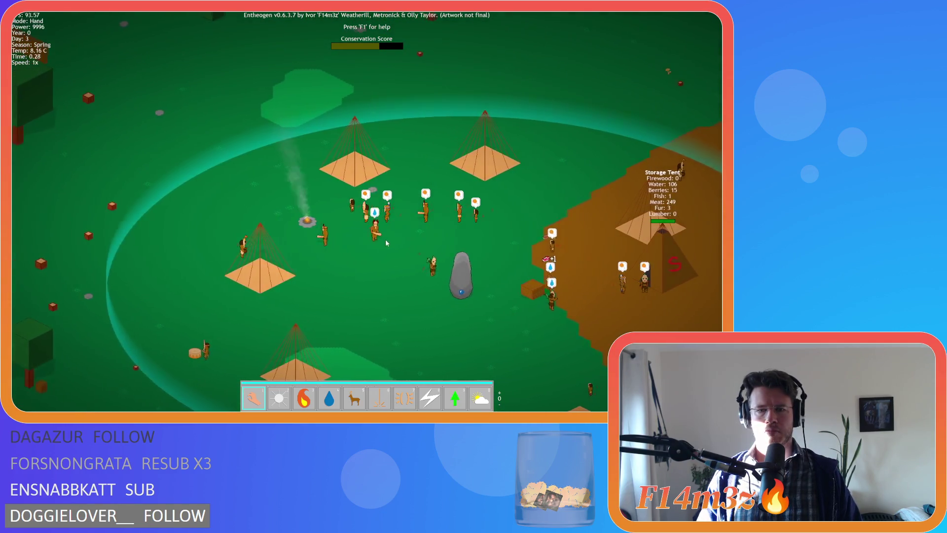
pyautogui.press('a')
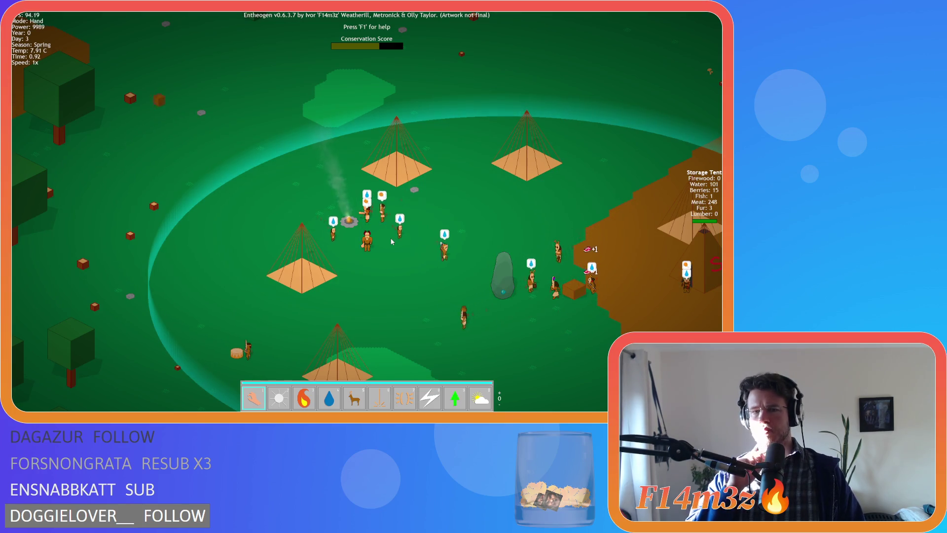
pyautogui.press('s')
pyautogui.press('d')
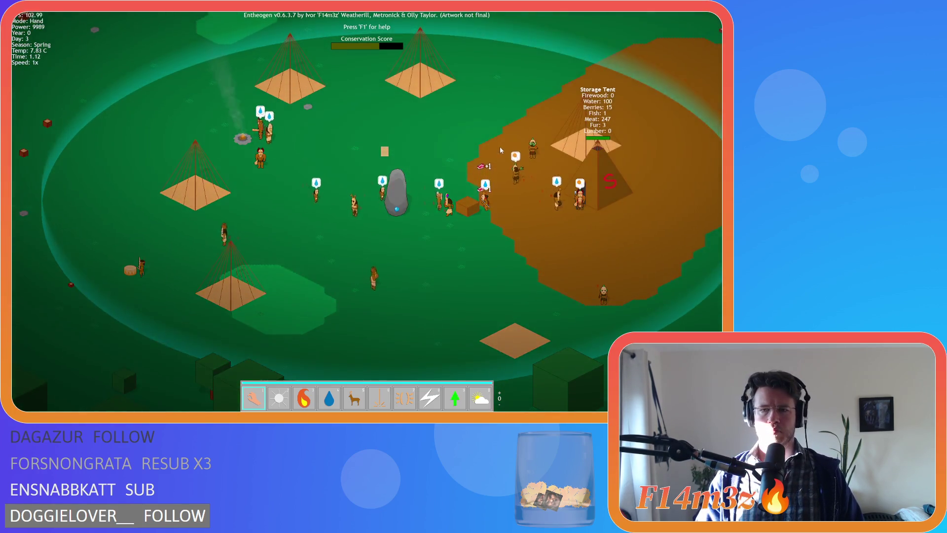
pyautogui.press('w')
pyautogui.press('d')
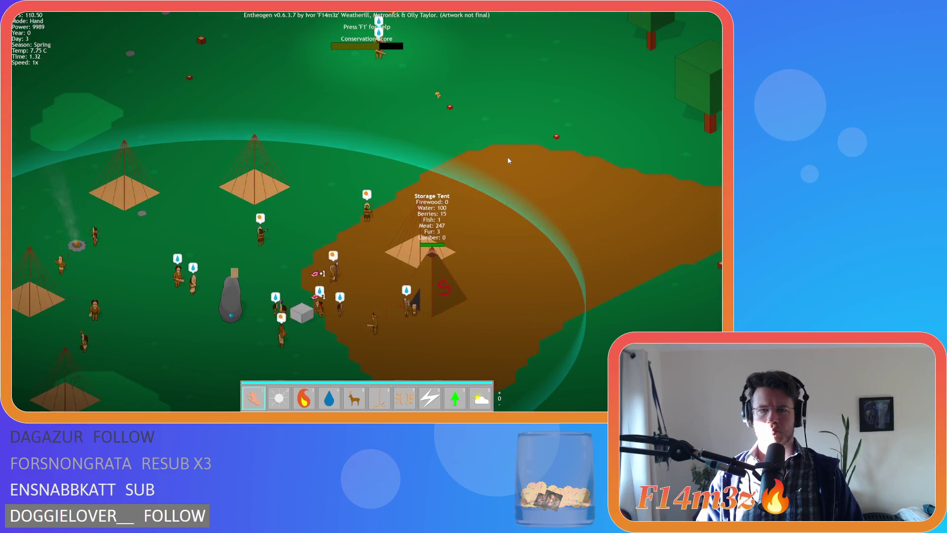
pyautogui.press('s')
pyautogui.press('d')
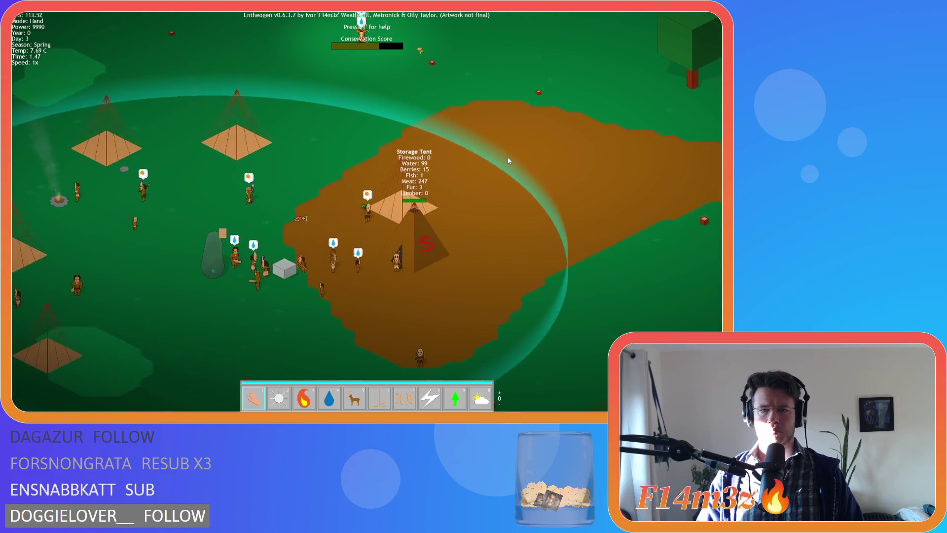
pyautogui.press('s')
pyautogui.press('d')
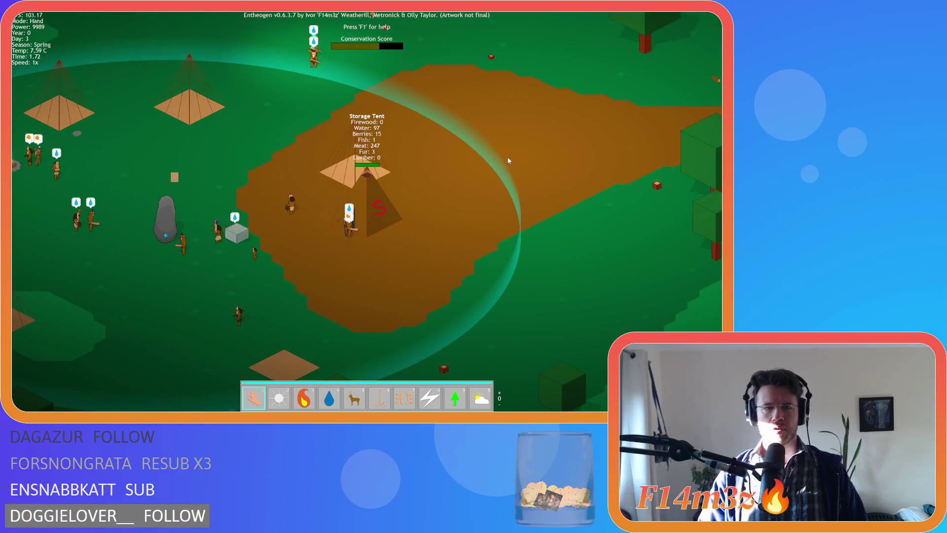
# - Pan west to the dirt field and river, back to the huts, then request to quit
pyautogui.press('s')
pyautogui.press('a')
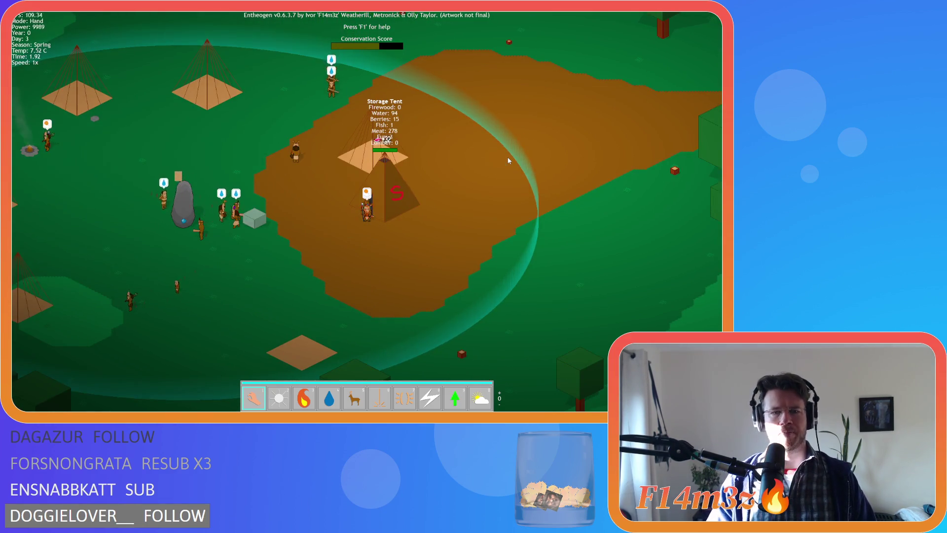
pyautogui.press('w')
pyautogui.press('a')
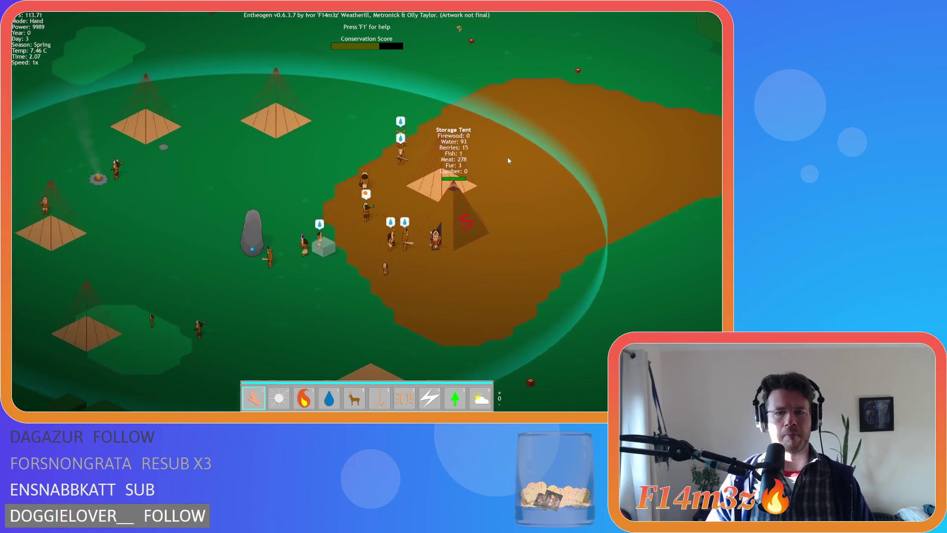
pyautogui.press('w')
pyautogui.press('a')
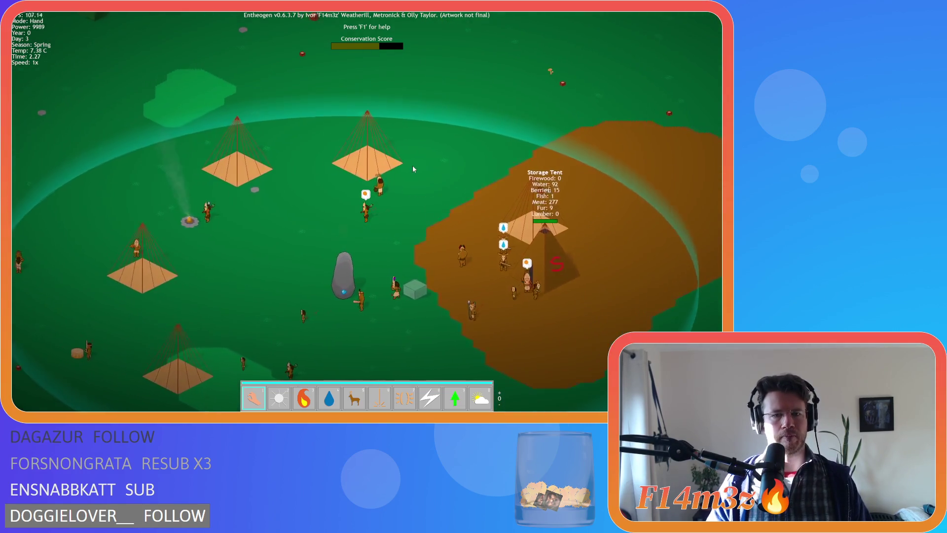
pyautogui.press('a')
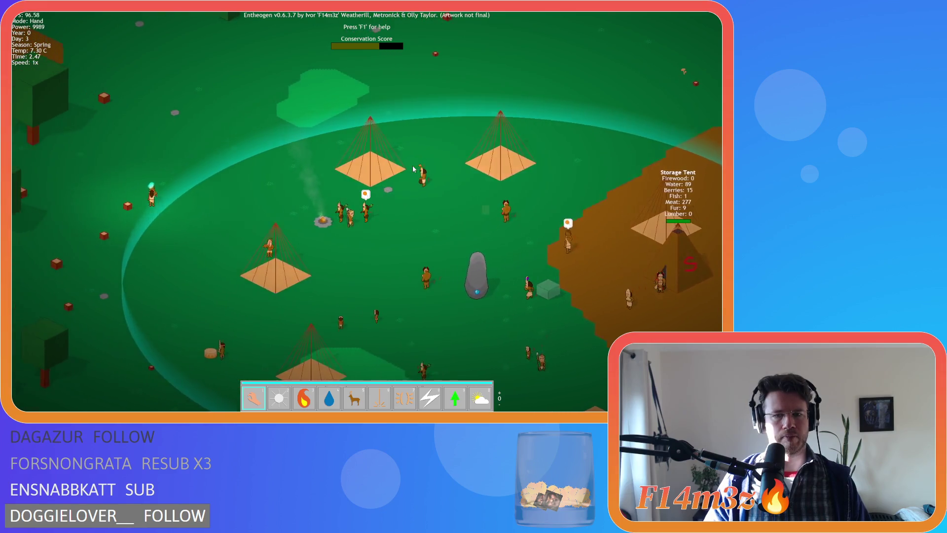
pyautogui.press('a')
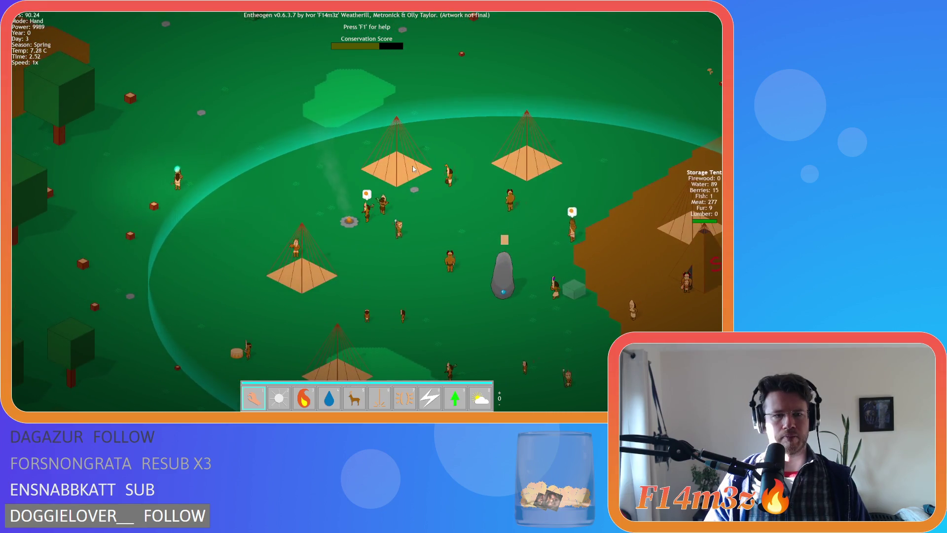
pyautogui.press('w')
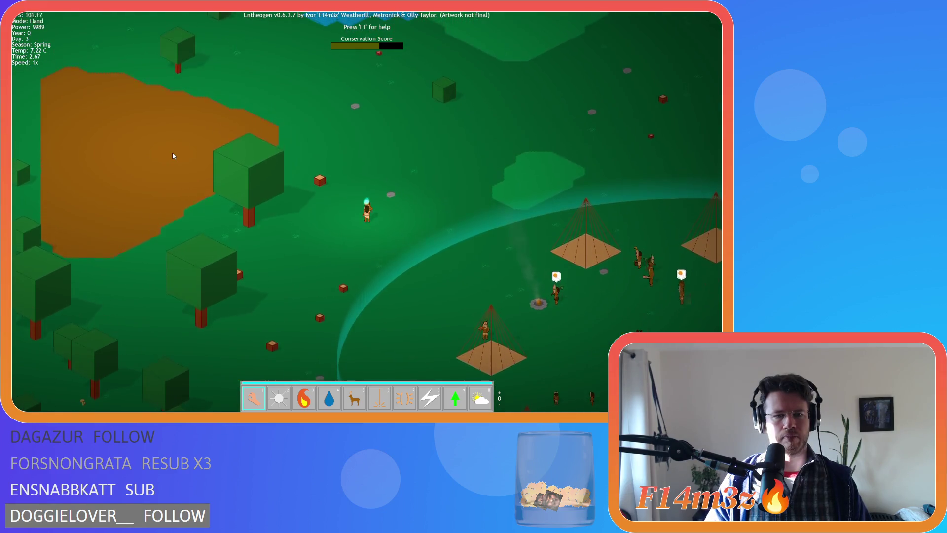
pyautogui.press('w')
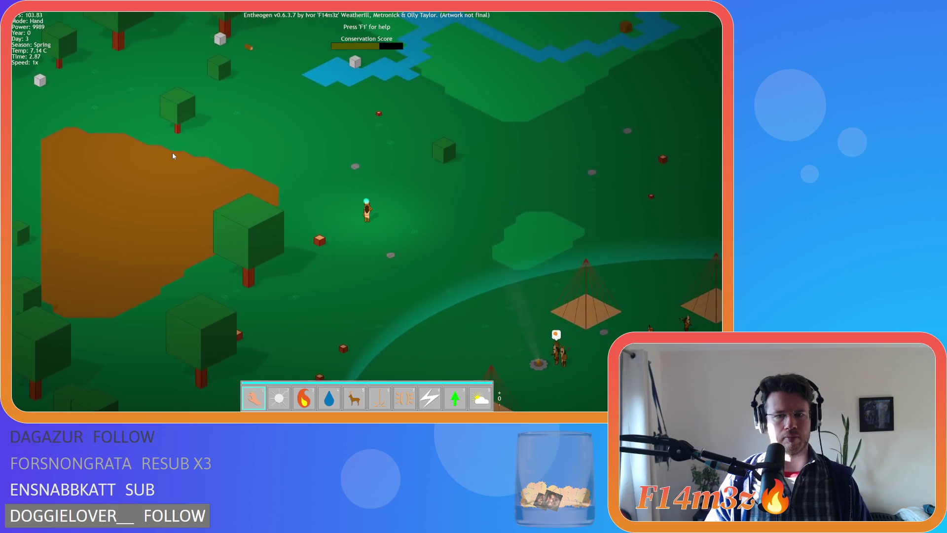
pyautogui.press('w')
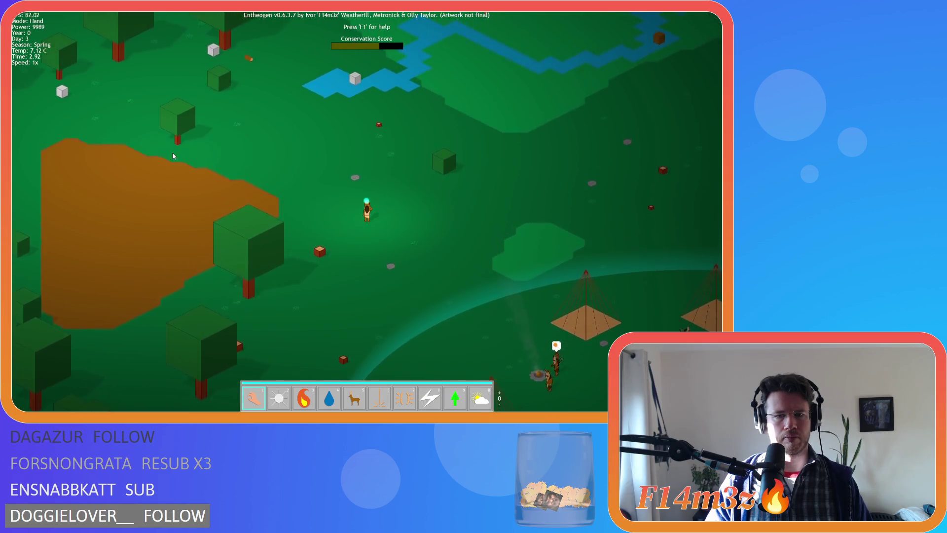
pyautogui.press('w')
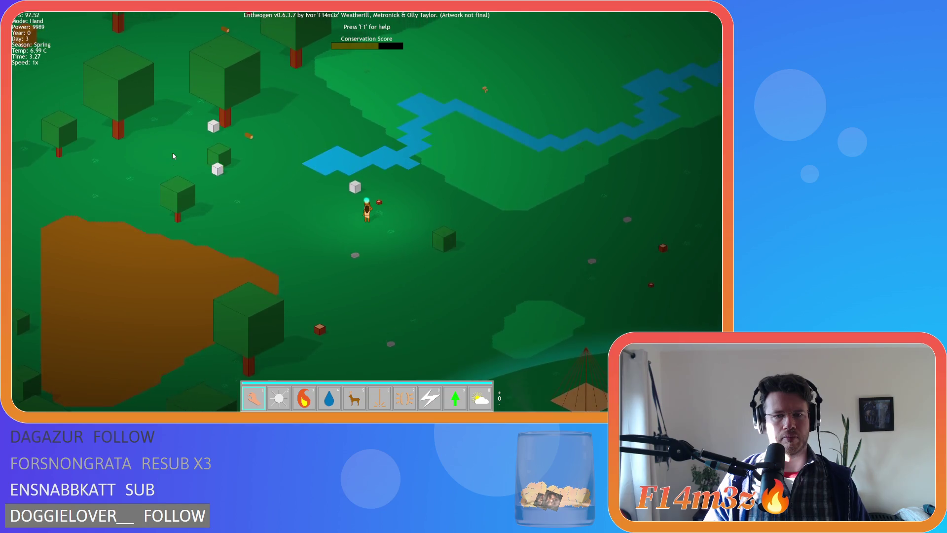
pyautogui.press('d')
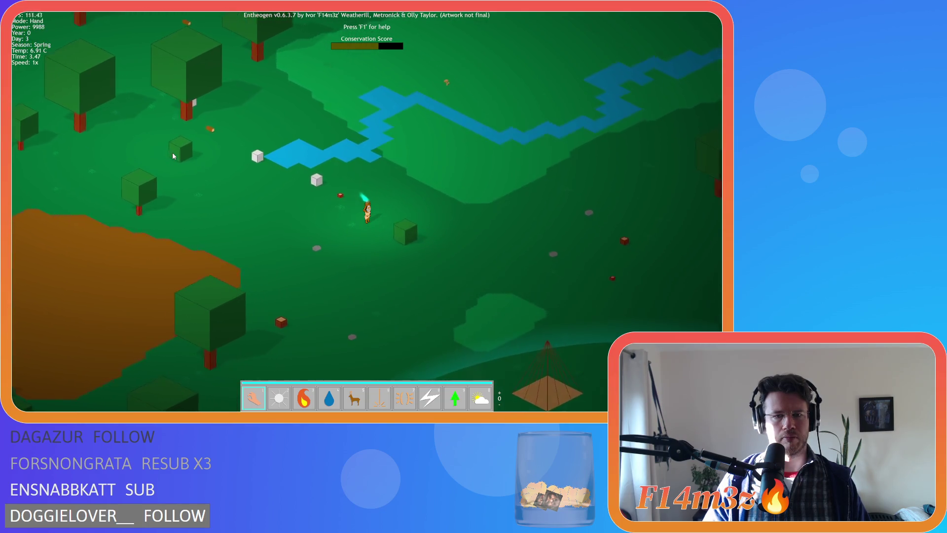
pyautogui.press('s')
pyautogui.press('d')
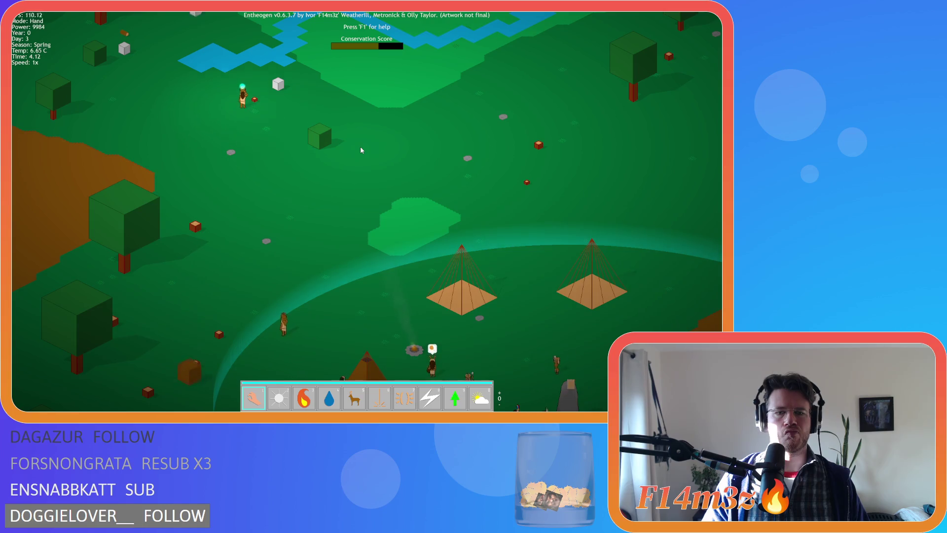
pyautogui.press('s')
pyautogui.press('d')
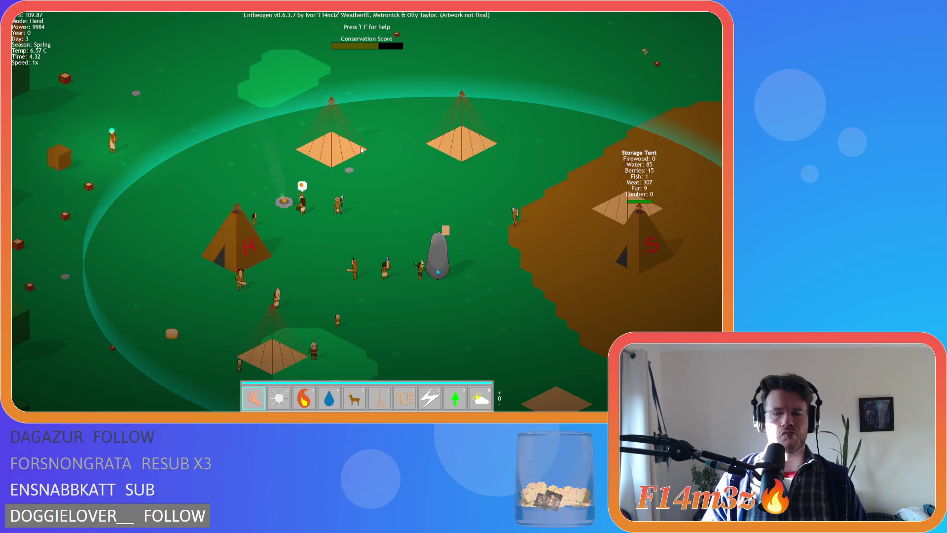
pyautogui.press('Escape')
# - Confirm quitting, wrap the path_speed formulas in ceil, and save sc_speedUpdate
pyautogui.press('y')
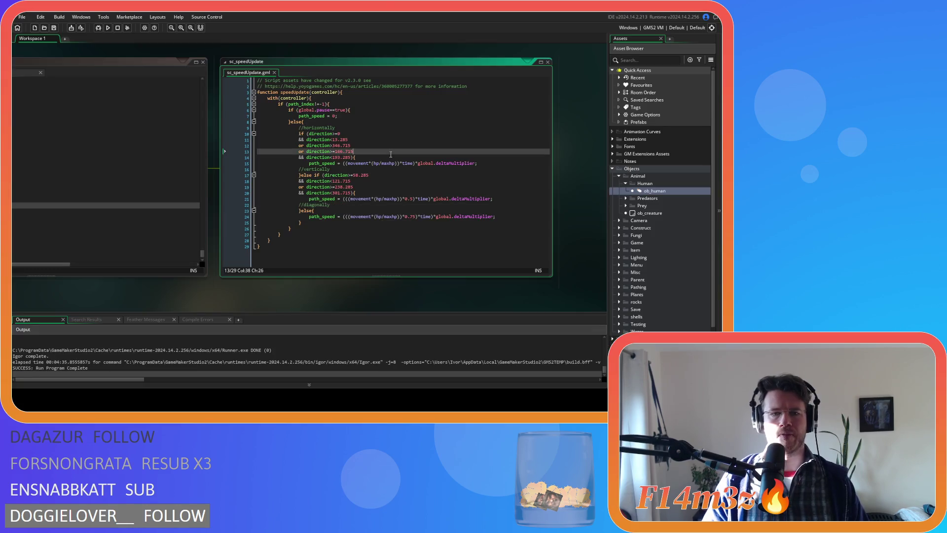
pyautogui.click(346, 163)
pyautogui.write('ceil')
pyautogui.click(345, 199)
pyautogui.write('ceil')
pyautogui.click(538, 162)
pyautogui.hotkey('ctrl', 's')
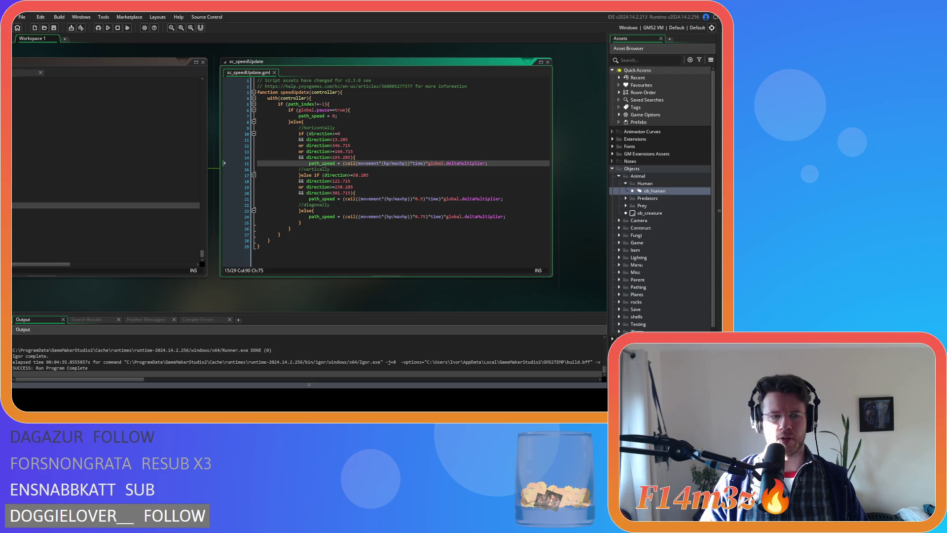
pyautogui.click(429, 174)
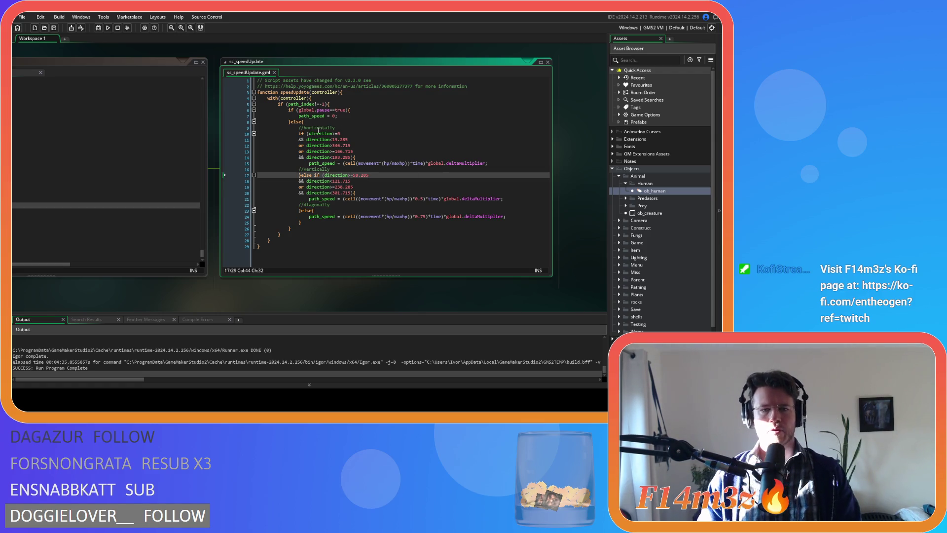
pyautogui.click(306, 139)
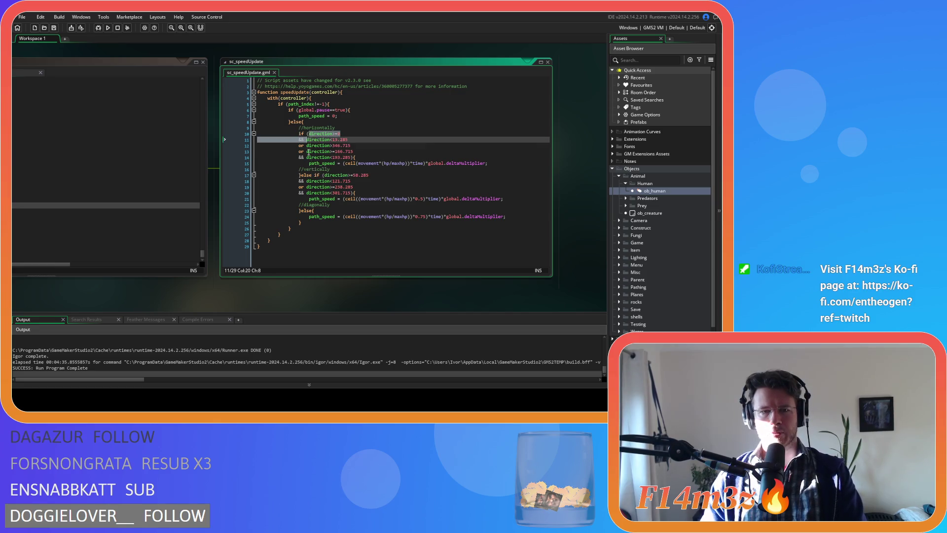
# - Delete 'direction>=0 &&' in sc_speedUpdate and ob_human's Step event, then run the game with F5
pyautogui.press('BackSpace')
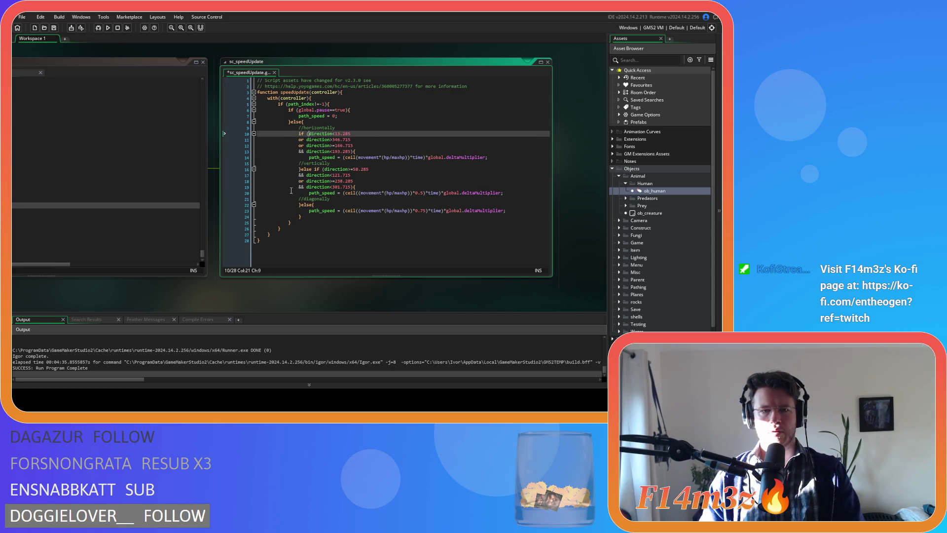
pyautogui.moveTo(93, 291); pyautogui.dragTo(288, 273)
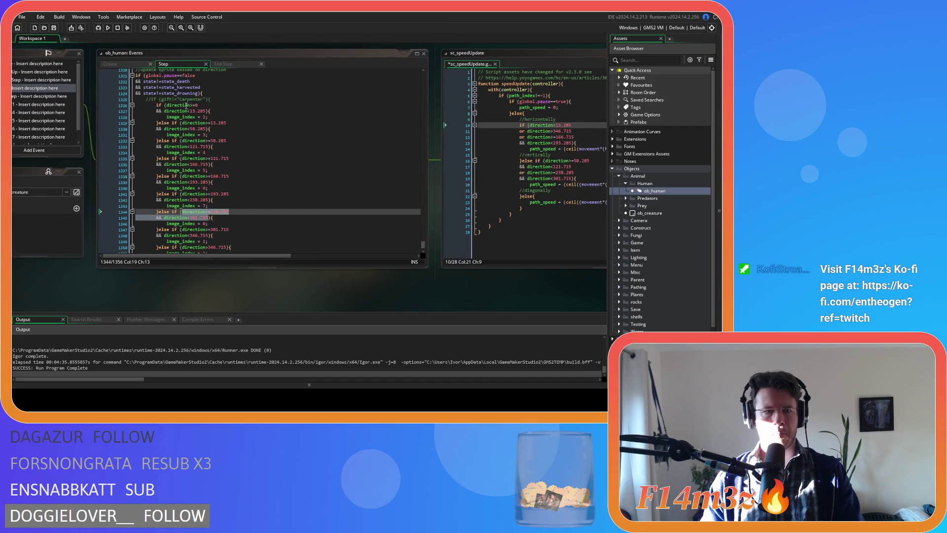
pyautogui.moveTo(167, 105); pyautogui.dragTo(164, 112)
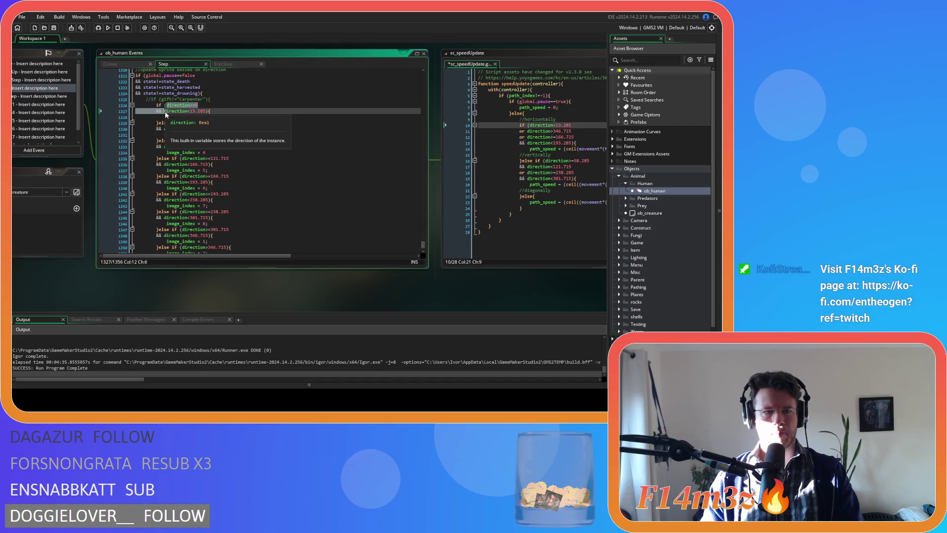
pyautogui.press('BackSpace')
pyautogui.click(268, 109)
pyautogui.press('F5')
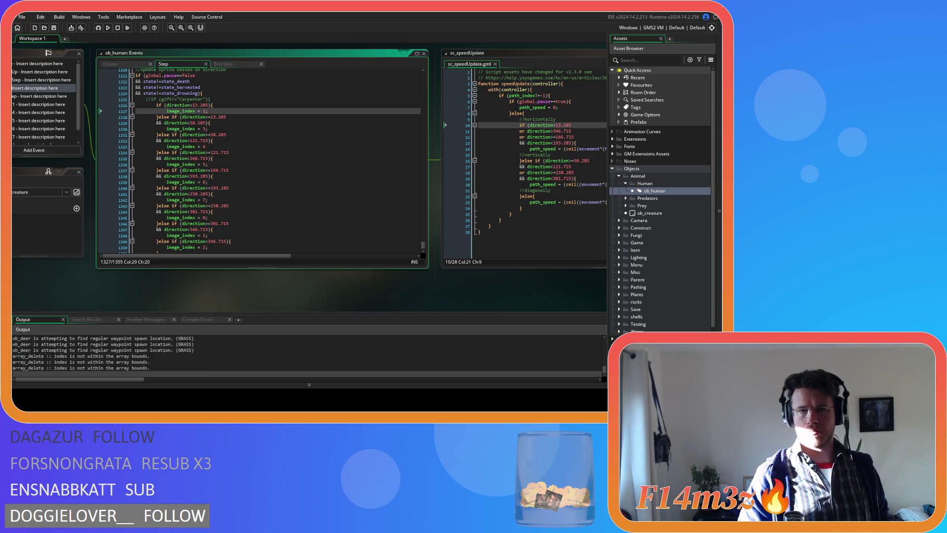
pyautogui.hotkey('alt', 'Tab')
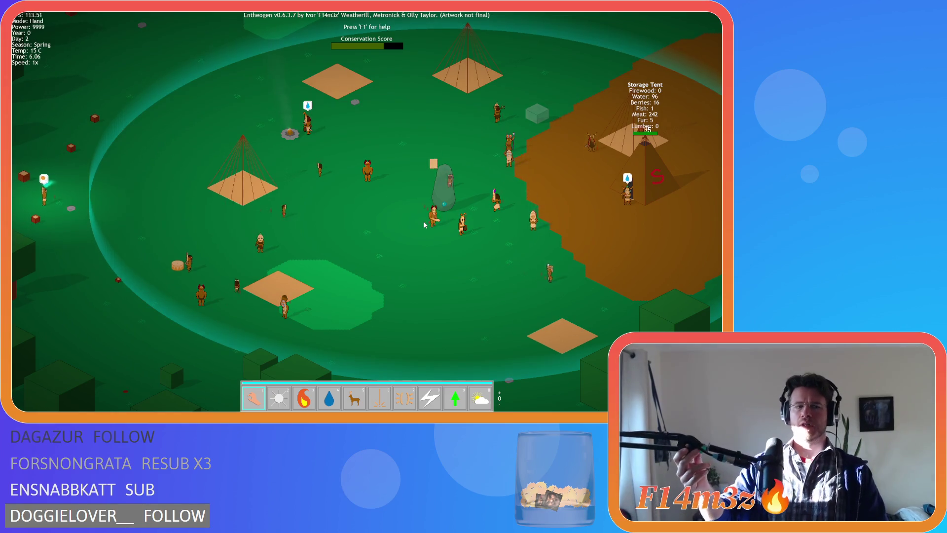
# - Look around the village, then drag the barrel and fire pit beside the storage tent
pyautogui.scroll(-5, 423, 223)
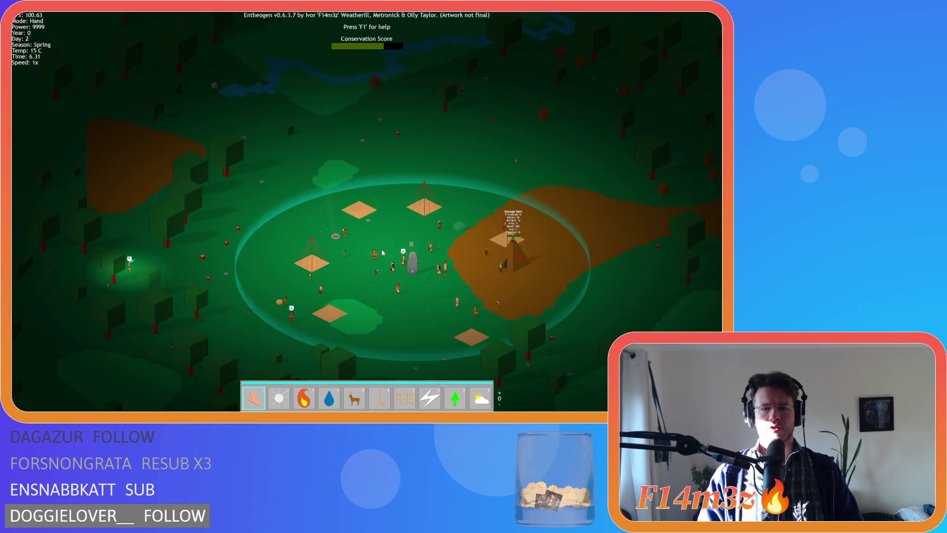
pyautogui.press('a')
pyautogui.press('s')
pyautogui.press('d')
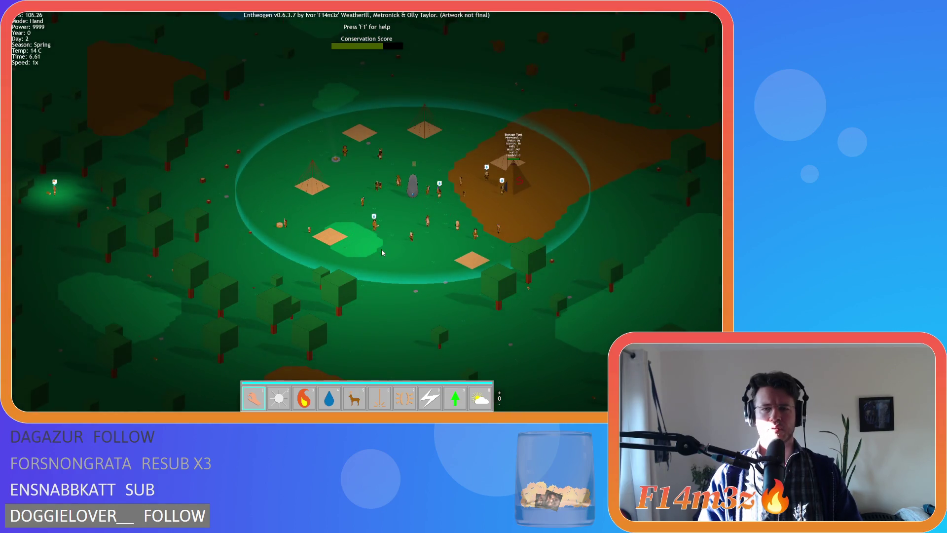
pyautogui.scroll(5, 381, 253)
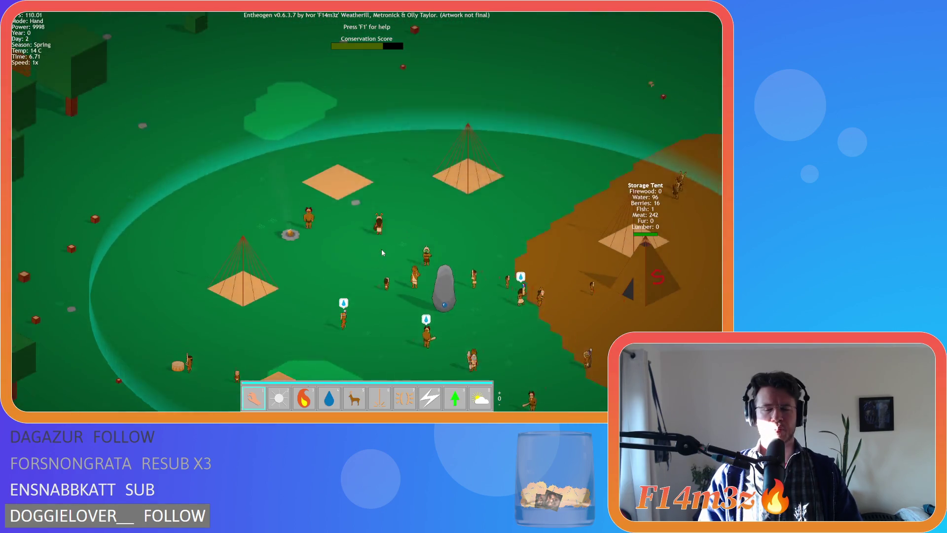
pyautogui.press('w')
pyautogui.press('d')
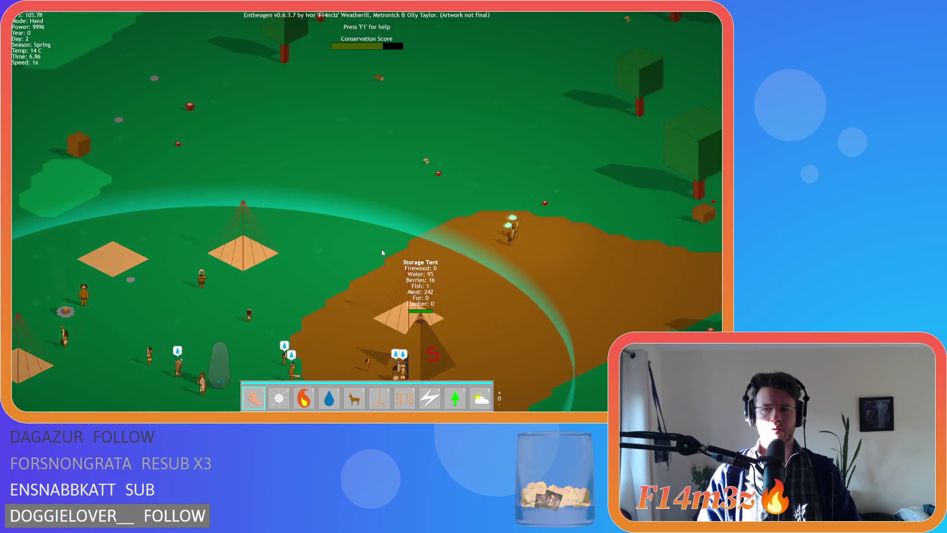
pyautogui.press('a')
pyautogui.press('s')
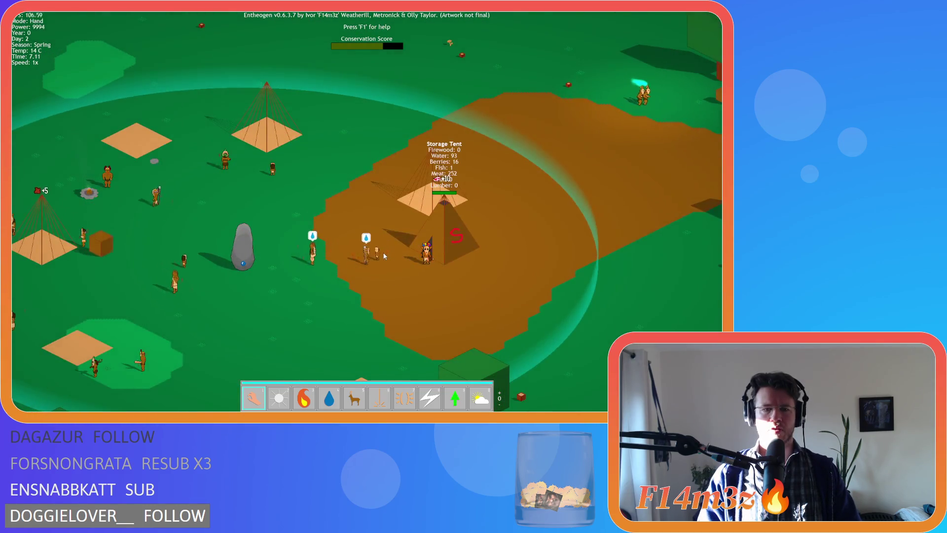
pyautogui.press('a')
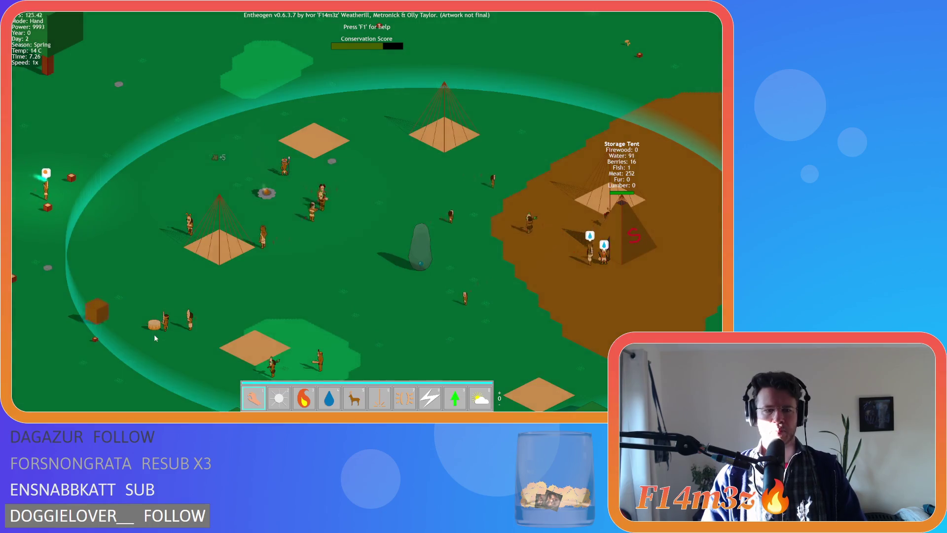
pyautogui.moveTo(157, 325); pyautogui.dragTo(517, 235)
pyautogui.moveTo(269, 197); pyautogui.dragTo(550, 269)
# - Pan toward the trees and back to watch villagers gather at the storage tent
pyautogui.press('w')
pyautogui.press('d')
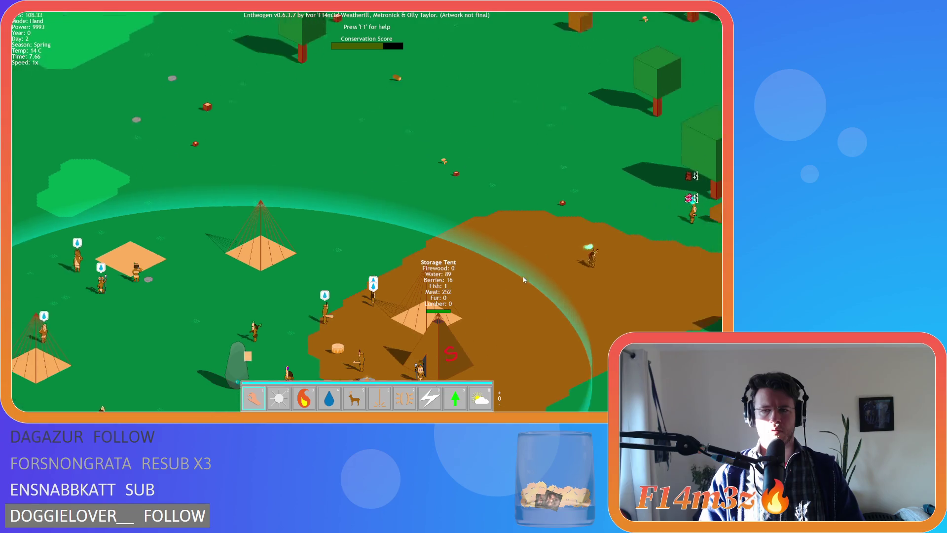
pyautogui.press('d')
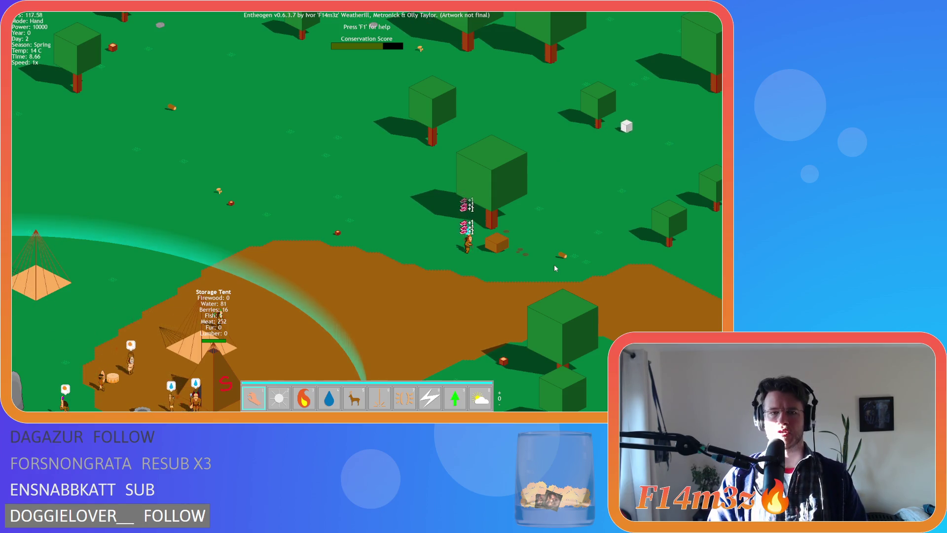
pyautogui.press('Left')
pyautogui.press('Down')
pyautogui.press('Left')
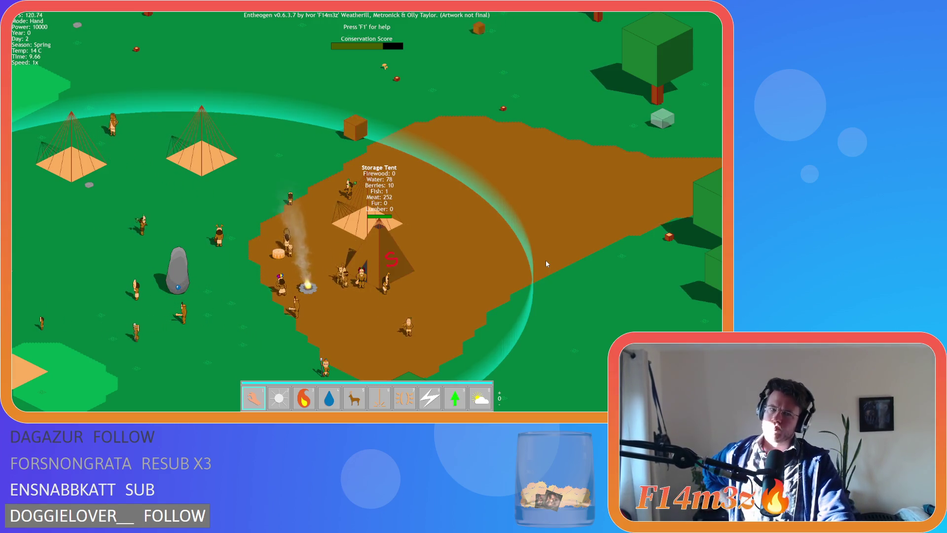
pyautogui.press('a')
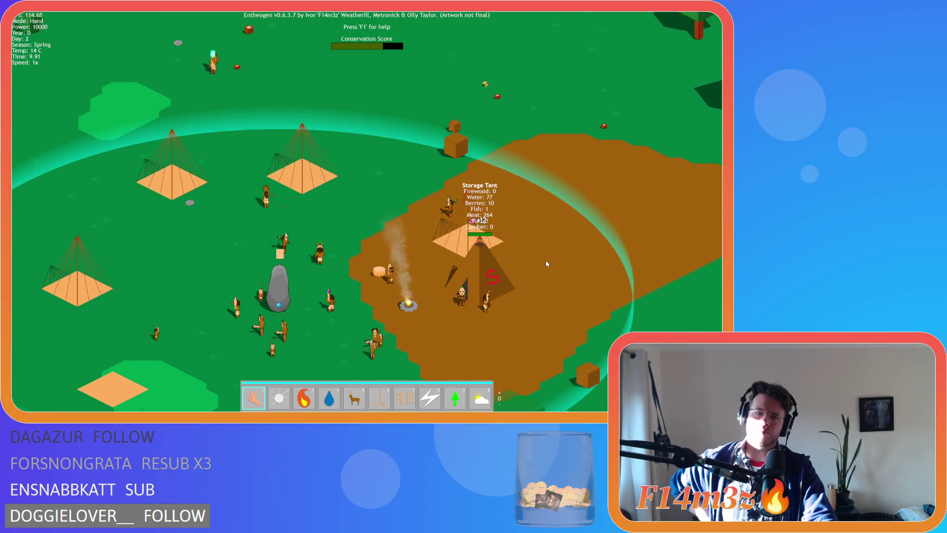
pyautogui.press('s')
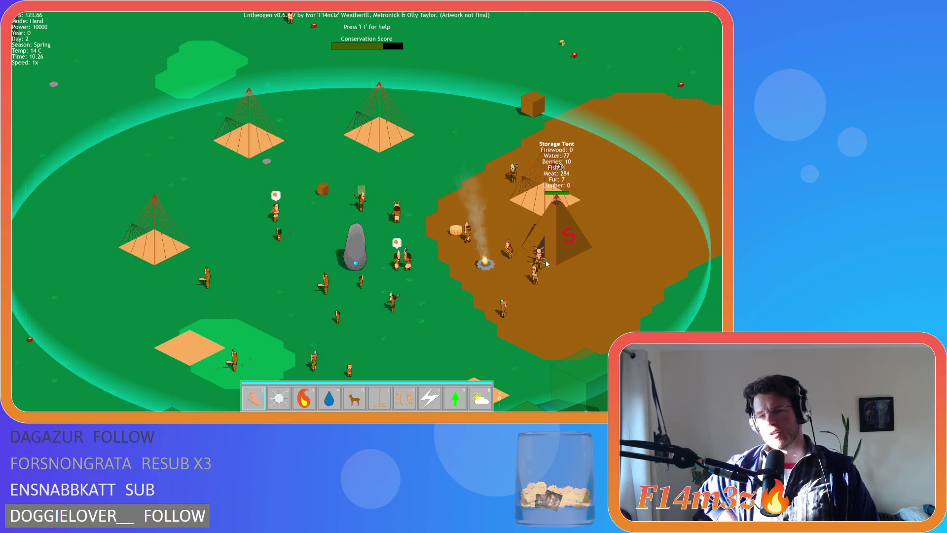
pyautogui.press('s')
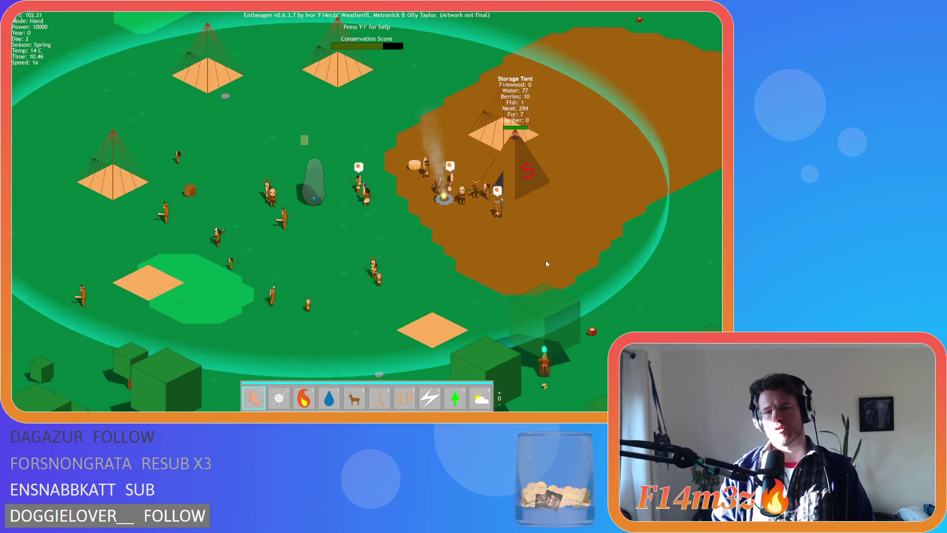
pyautogui.press('w')
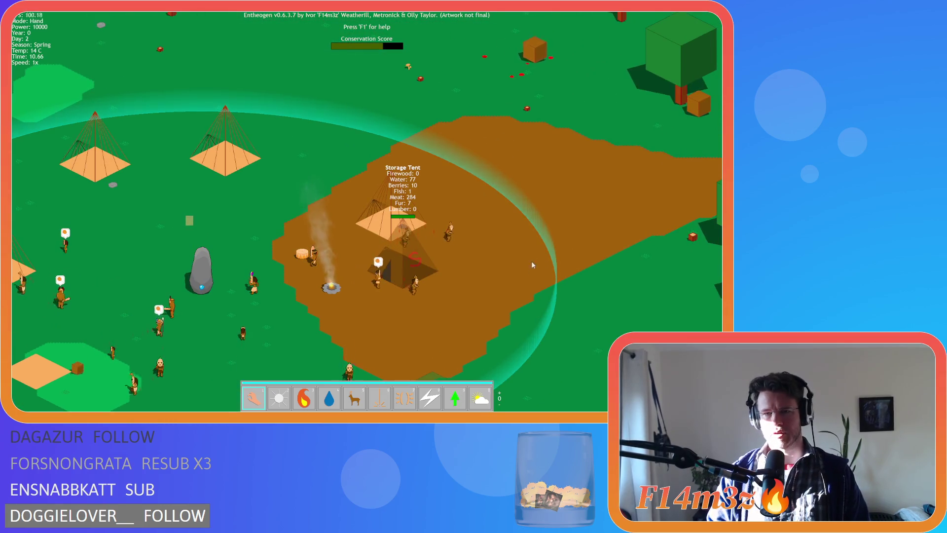
pyautogui.press('w')
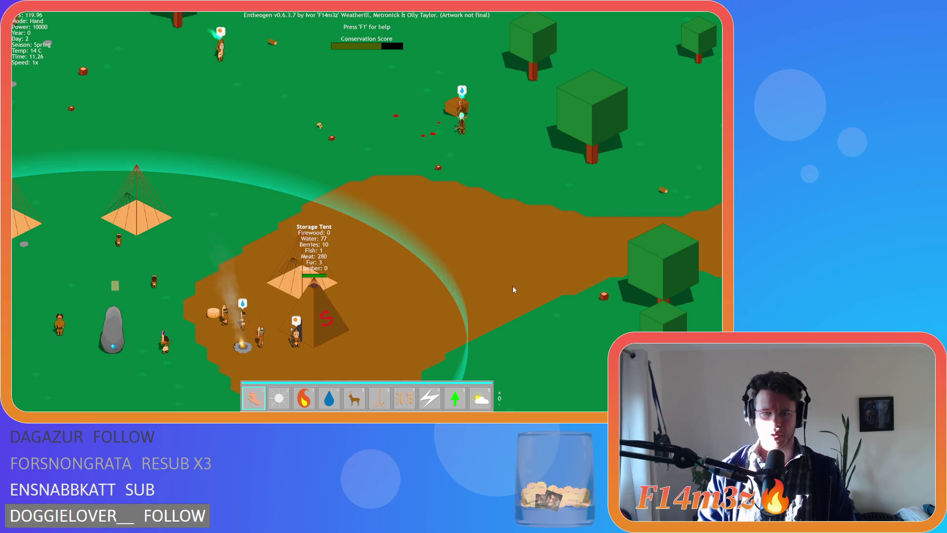
pyautogui.press('a')
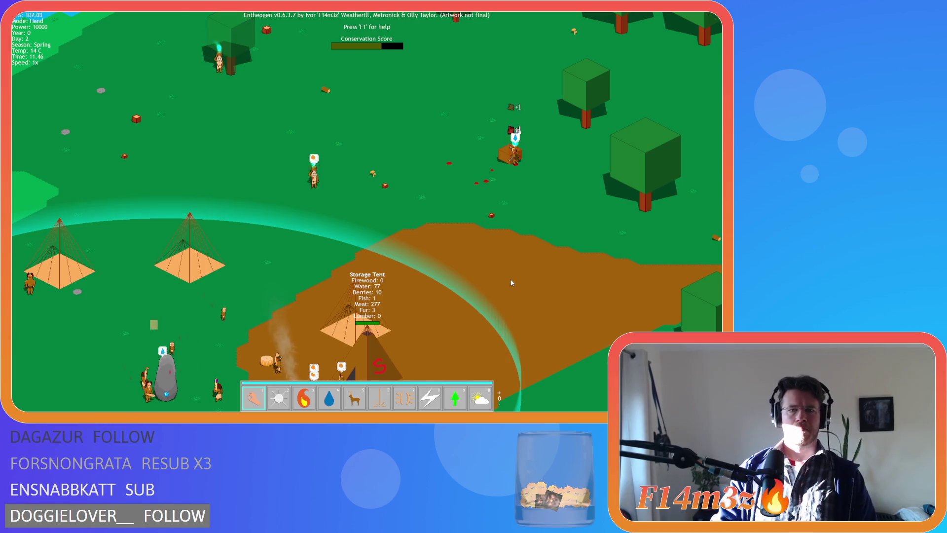
pyautogui.press('s')
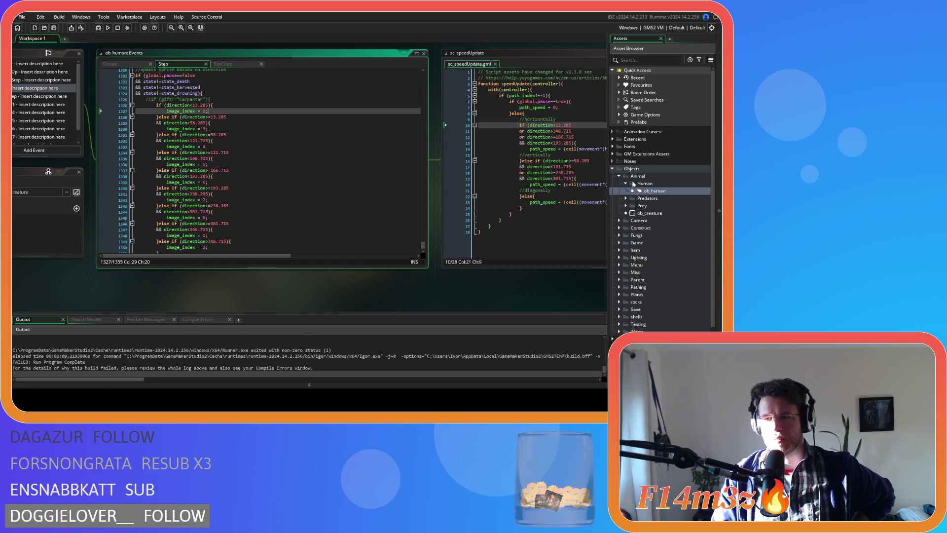
# - Open ob_human's Create code and scroll to the state_extinguish distance and water checks
pyautogui.doubleClick(652, 191)
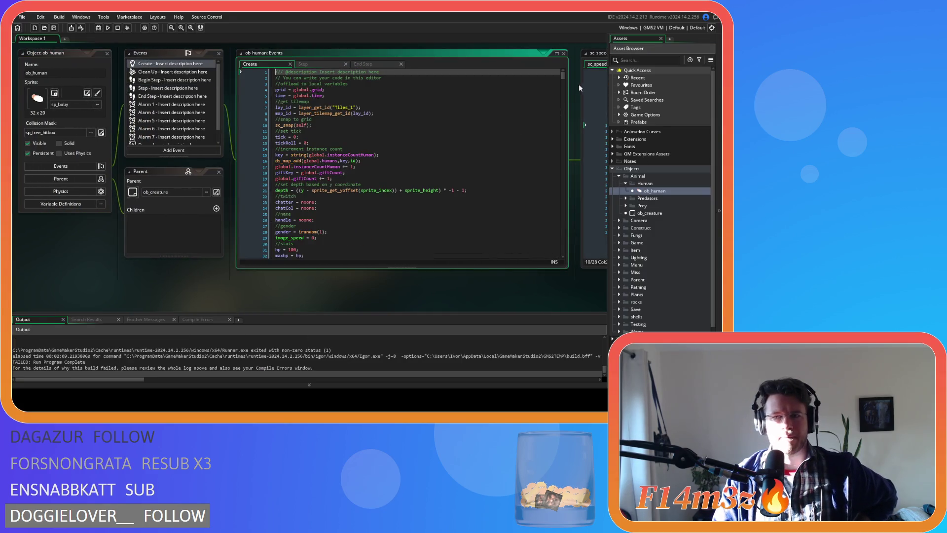
pyautogui.moveTo(564, 78); pyautogui.dragTo(557, 232)
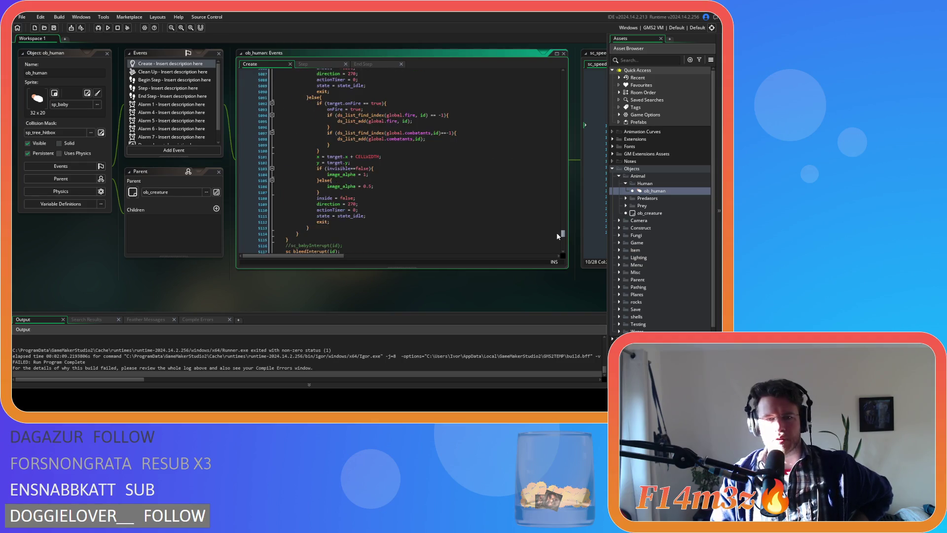
pyautogui.scroll(-10, 538, 223)
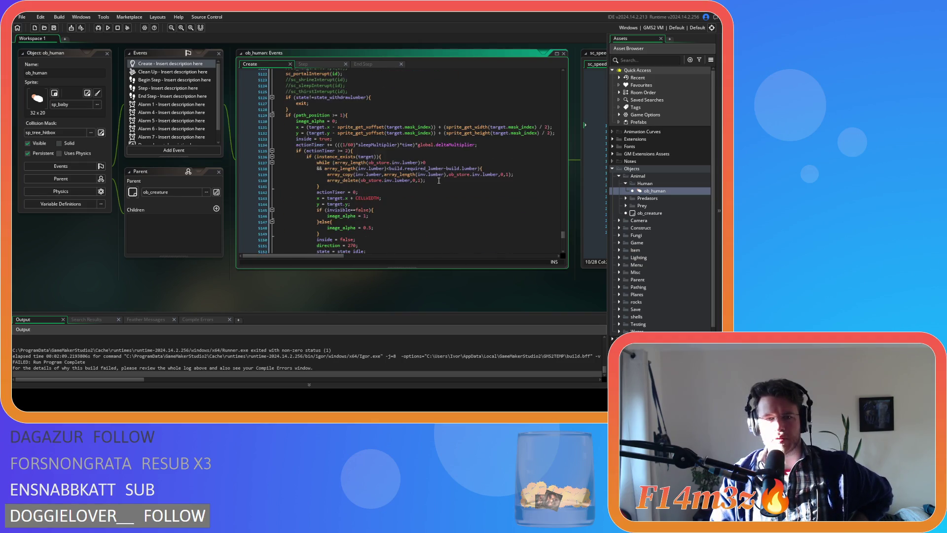
pyautogui.scroll(-15, 439, 180)
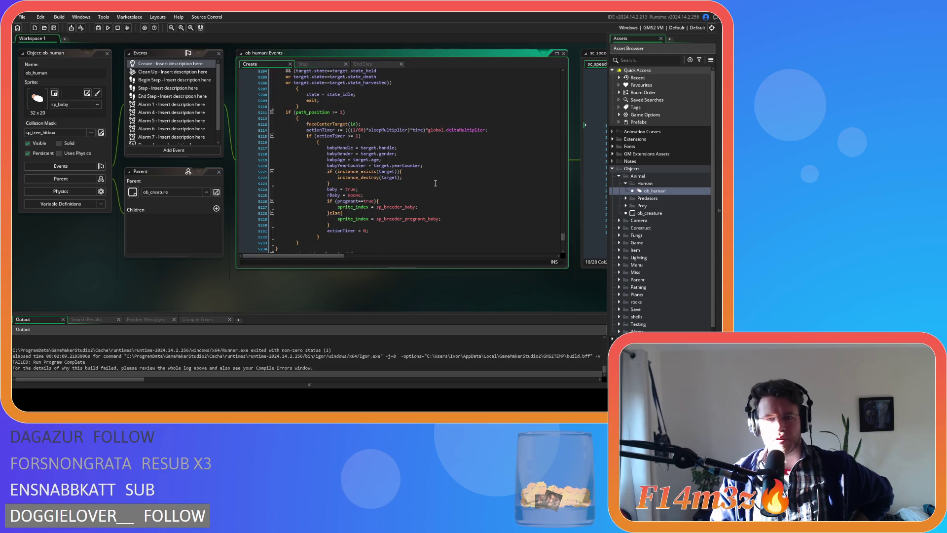
pyautogui.scroll(-8, 436, 183)
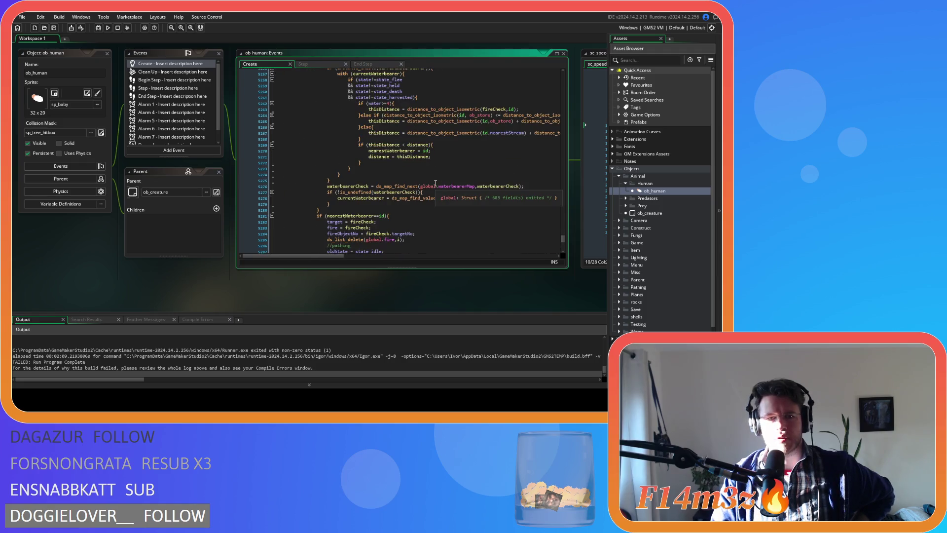
pyautogui.click(397, 156)
pyautogui.scroll(1, 394, 148)
pyautogui.click(408, 118)
pyautogui.scroll(8, 414, 123)
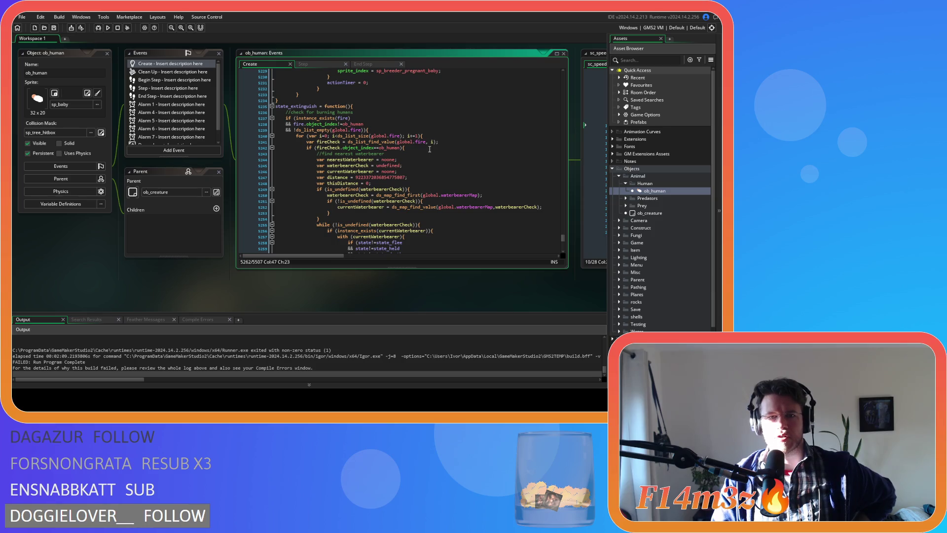
# - Review the water condition in state_extinguish, scrolling through the surrounding code
pyautogui.scroll(-3, 430, 149)
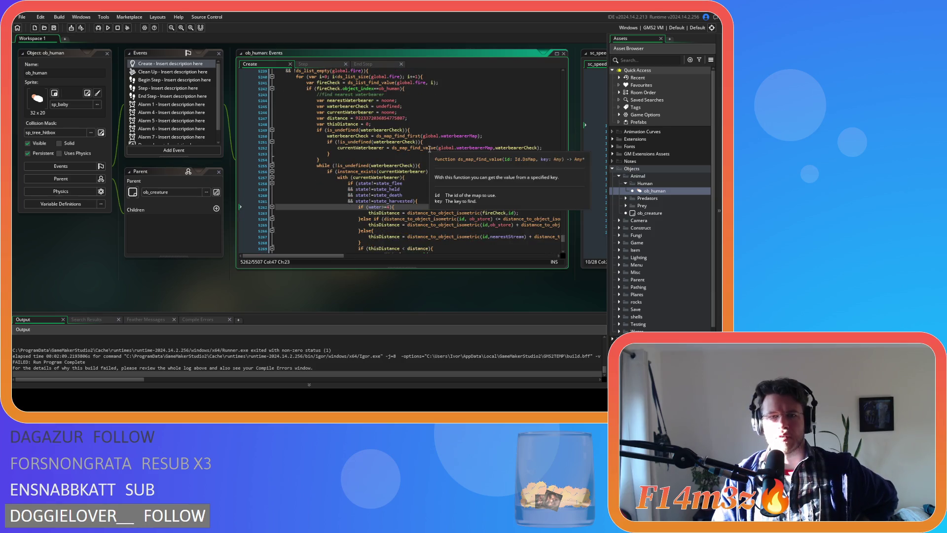
pyautogui.scroll(2, 390, 196)
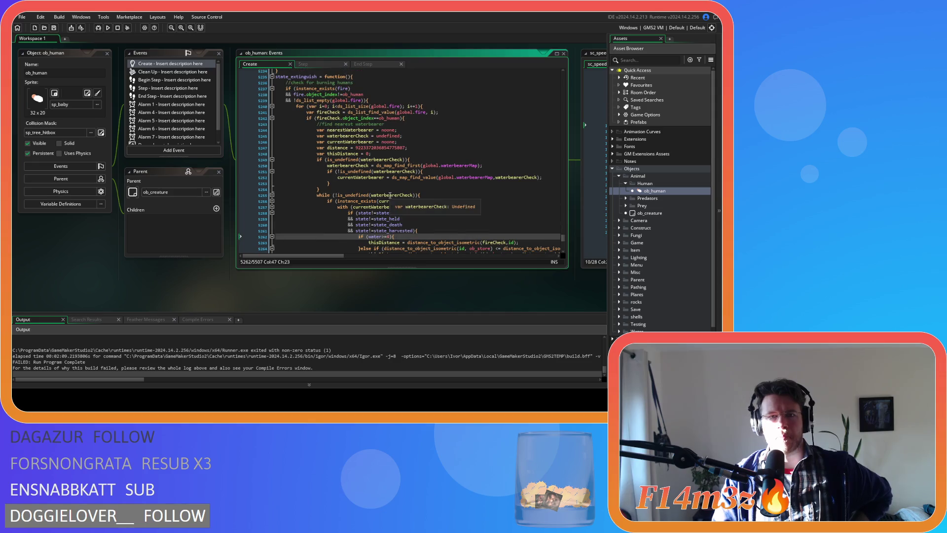
pyautogui.scroll(2, 390, 196)
pyautogui.scroll(-4, 390, 196)
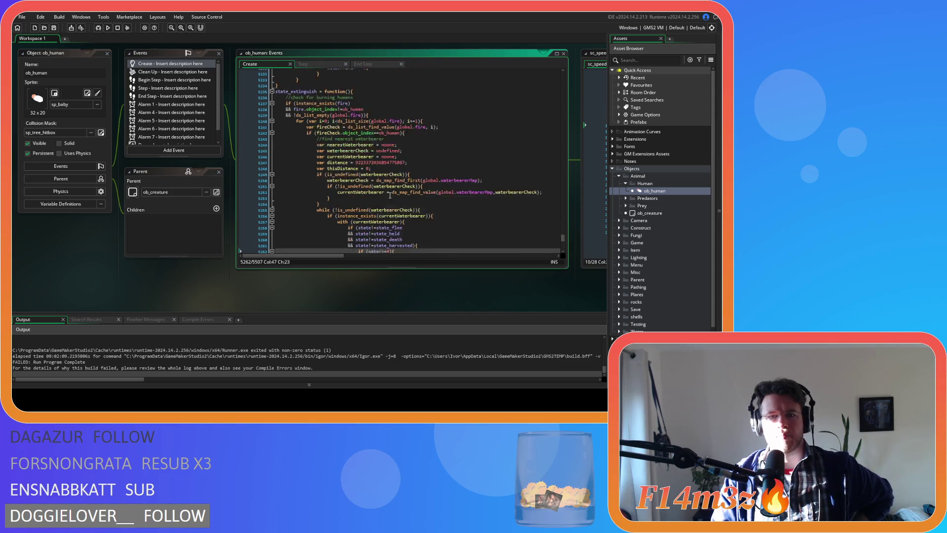
pyautogui.scroll(-3, 439, 202)
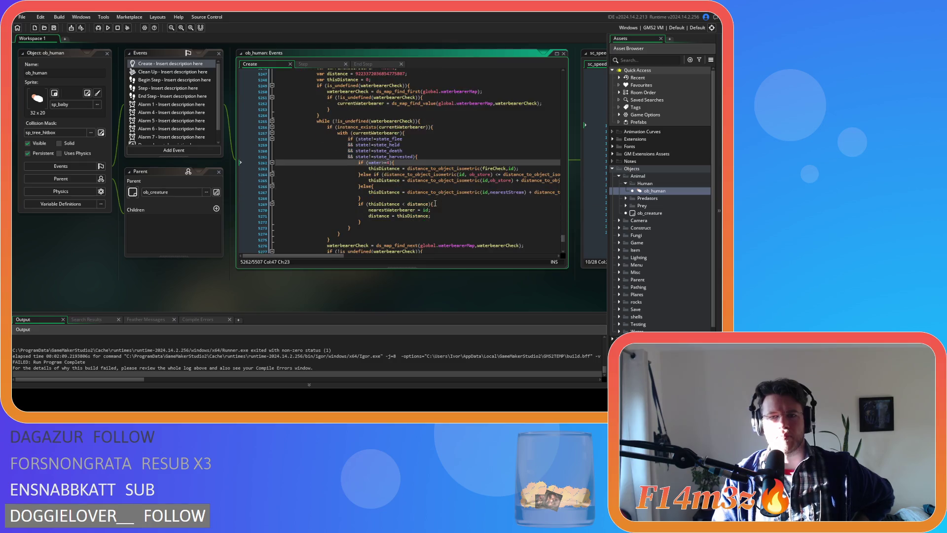
pyautogui.click(367, 162)
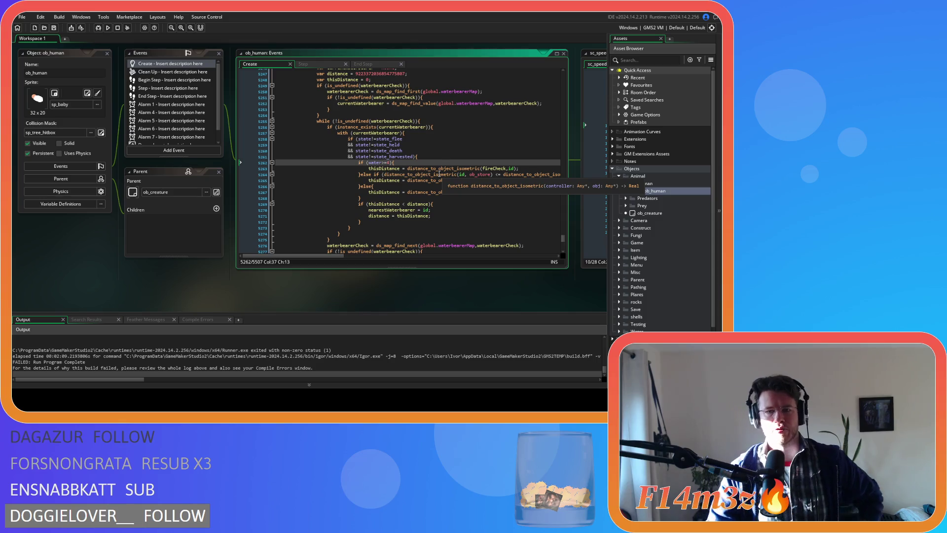
pyautogui.scroll(-4, 438, 173)
pyautogui.scroll(-4, 439, 172)
pyautogui.scroll(5, 439, 171)
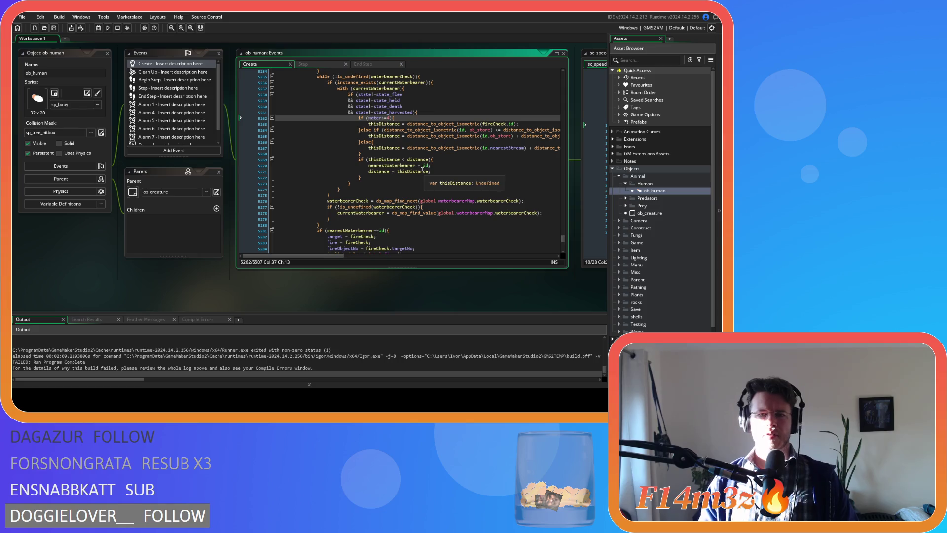
pyautogui.scroll(2, 425, 167)
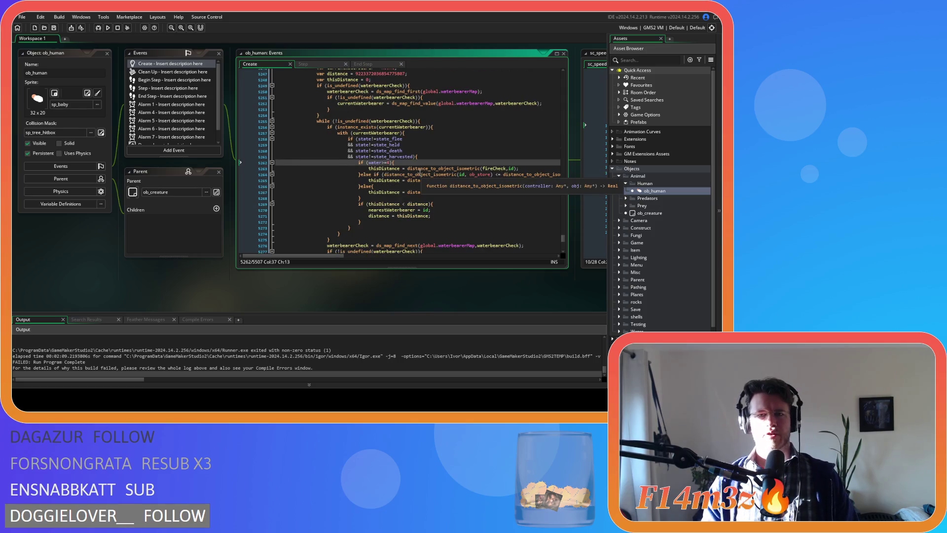
pyautogui.scroll(3, 420, 170)
pyautogui.scroll(-8, 419, 172)
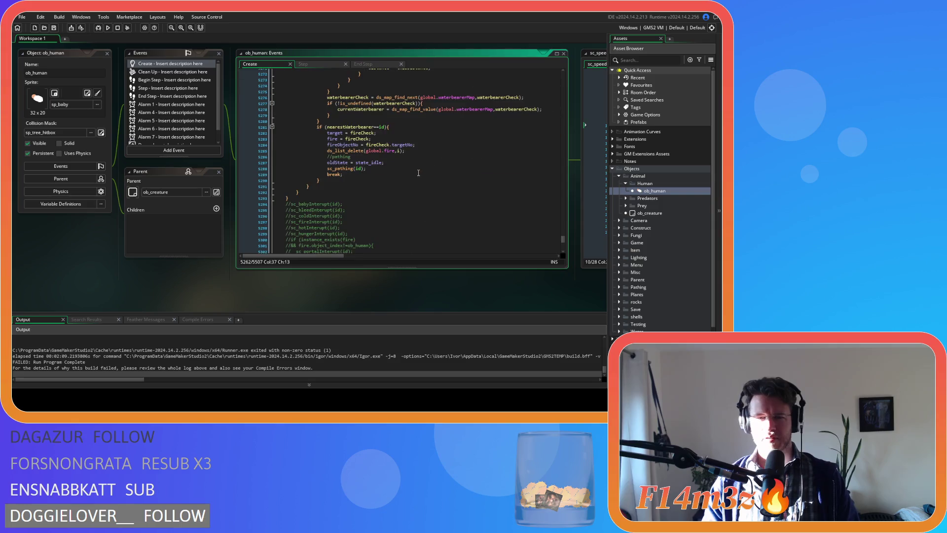
pyautogui.scroll(3, 418, 173)
pyautogui.scroll(4, 418, 173)
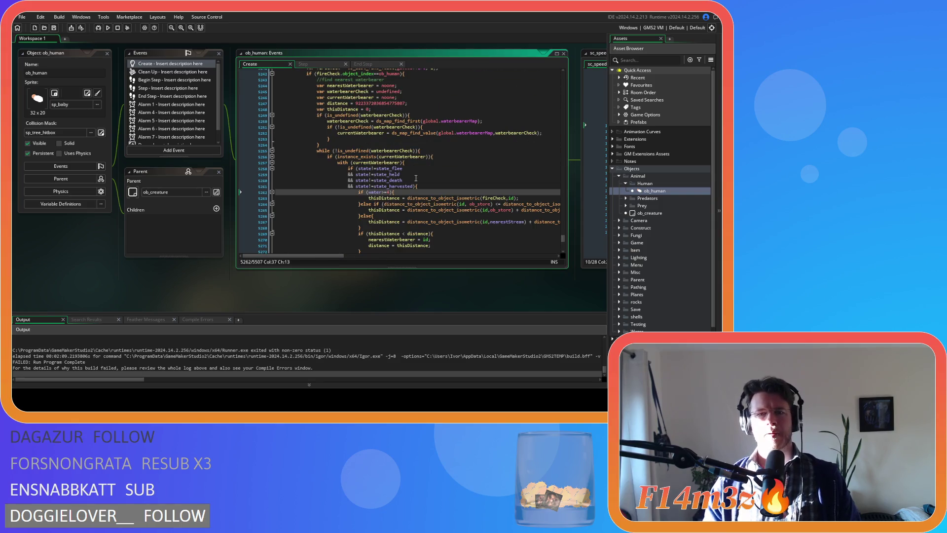
pyautogui.scroll(-2, 662, 278)
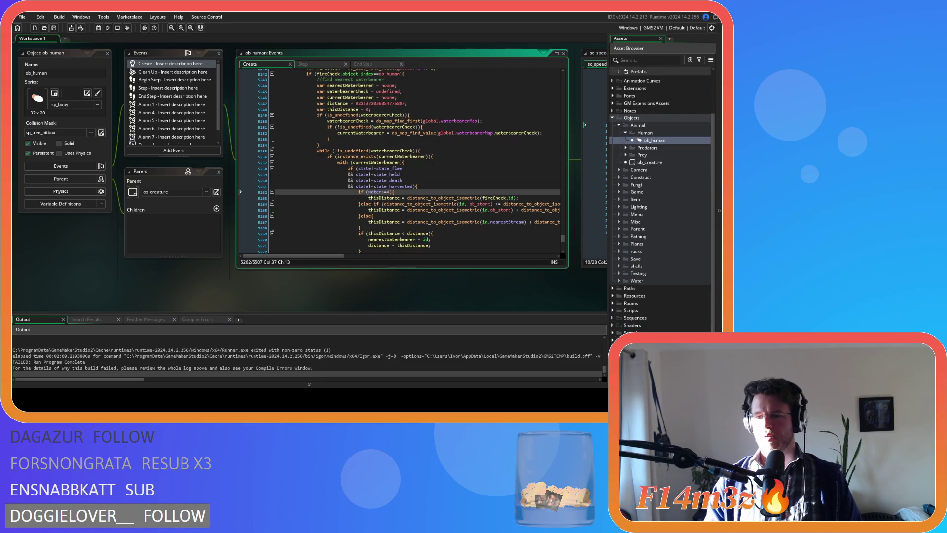
# - Expand the Scripts > Interupts folder in the Asset Browser
pyautogui.click(613, 310)
pyautogui.scroll(-5, 619, 307)
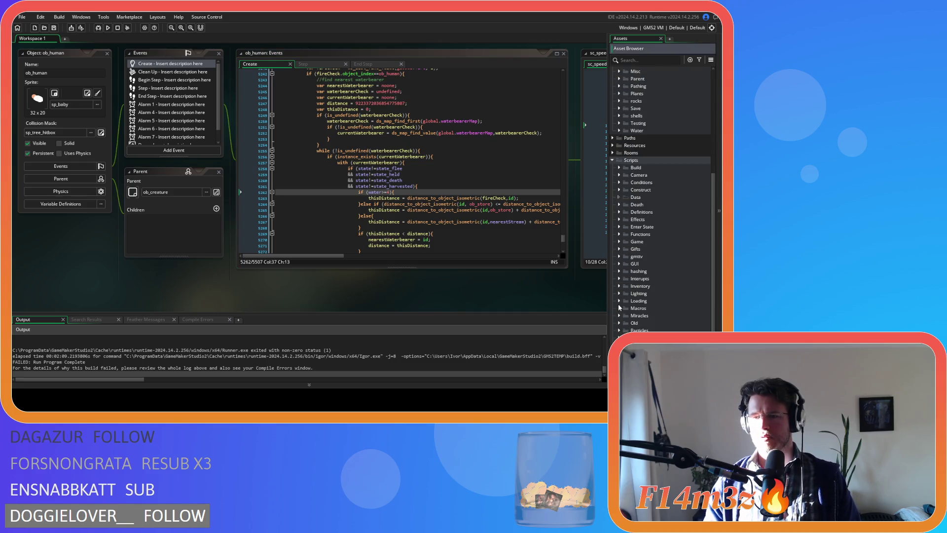
pyautogui.scroll(-2, 622, 268)
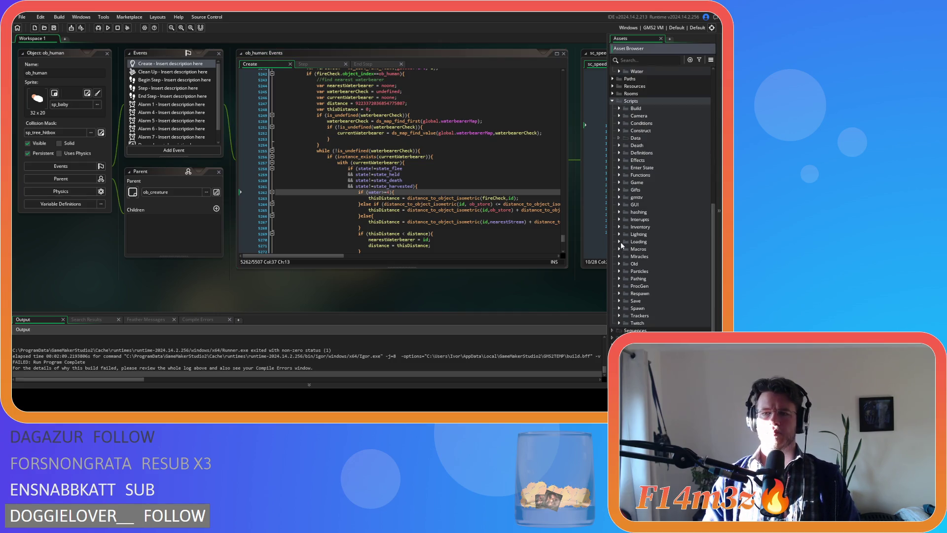
pyautogui.click(619, 220)
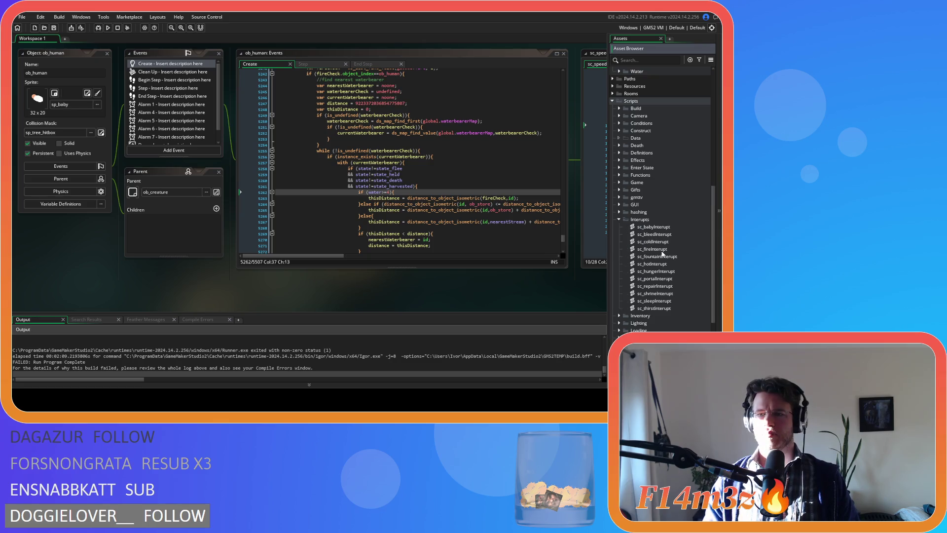